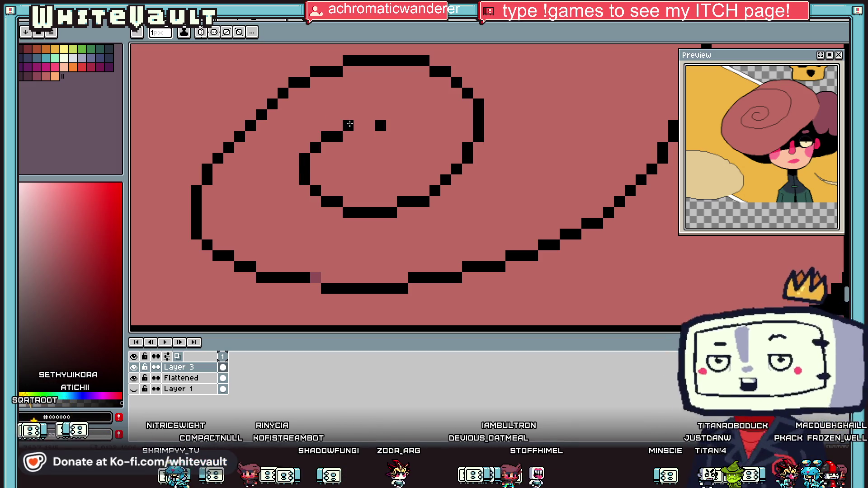
Sample the hat's pink and dark pink (#8f4d57) and join the spiral to its centre dot.
{"action": "scroll", "coordinate": [412, 136], "scroll_direction": "down", "scroll_amount": 3}
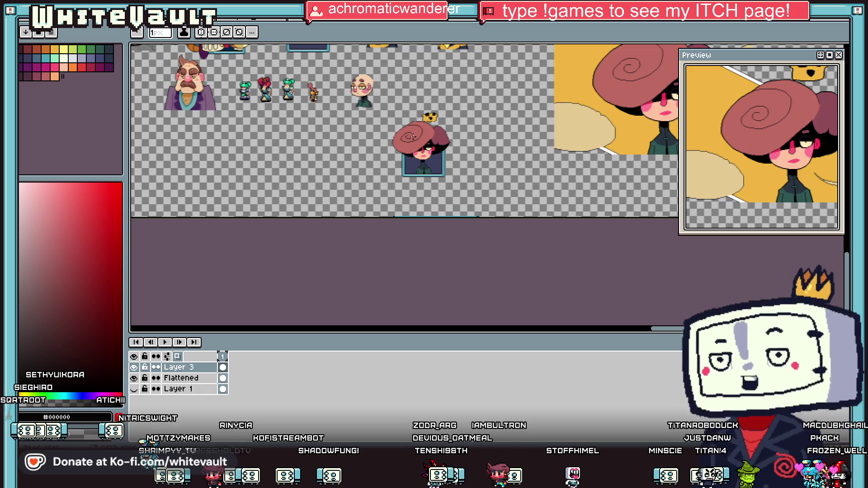
{"action": "key", "text": "i"}
{"action": "scroll", "coordinate": [409, 136], "scroll_direction": "up", "scroll_amount": 3}
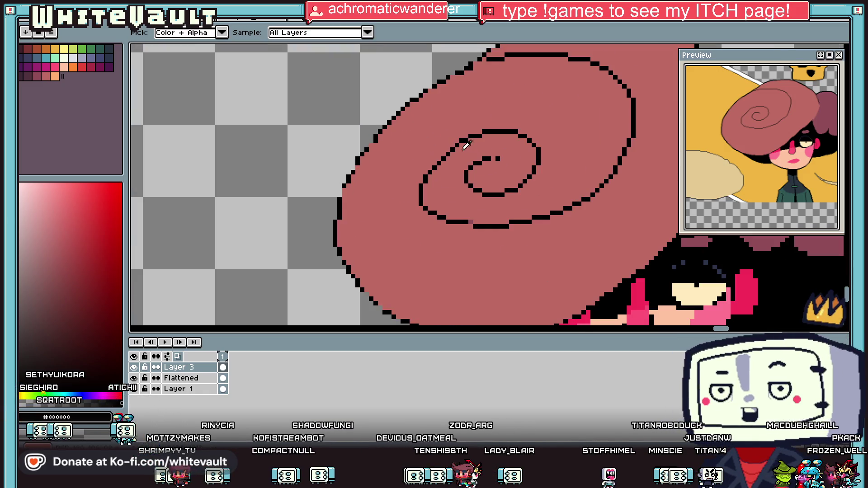
{"action": "left_click", "coordinate": [492, 158]}
{"action": "key", "text": "b"}
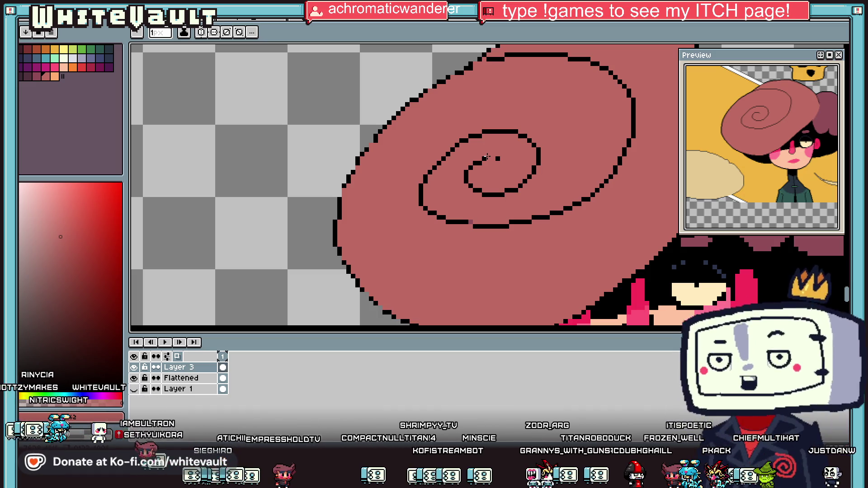
{"action": "scroll", "coordinate": [486, 156], "scroll_direction": "down", "scroll_amount": 3}
{"action": "scroll", "coordinate": [477, 141], "scroll_direction": "up", "scroll_amount": 2}
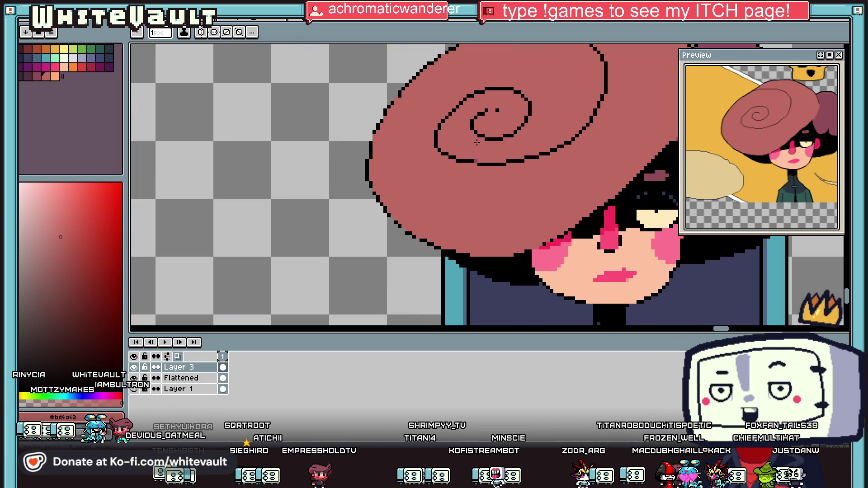
{"action": "left_click", "coordinate": [476, 159], "text": "alt"}
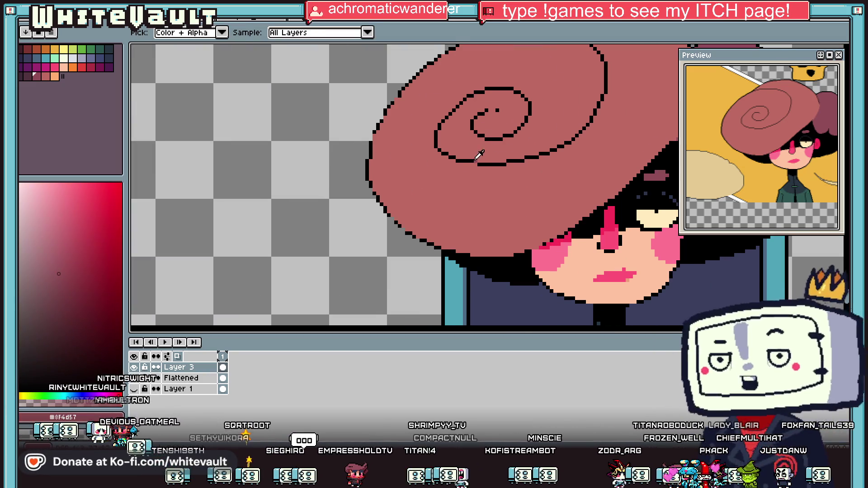
{"action": "scroll", "coordinate": [490, 111], "scroll_direction": "up", "scroll_amount": 3}
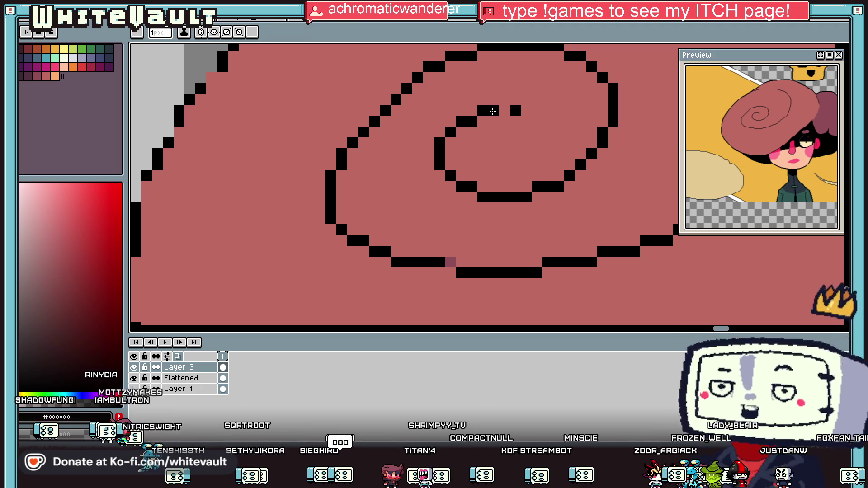
{"action": "scroll", "coordinate": [490, 111], "scroll_direction": "down", "scroll_amount": 3}
Place dark-pink anti-aliasing pixels along the black spiral to soften its corners.
{"action": "left_click", "coordinate": [435, 224], "text": "alt"}
{"action": "scroll", "coordinate": [451, 172], "scroll_direction": "up", "scroll_amount": 2}
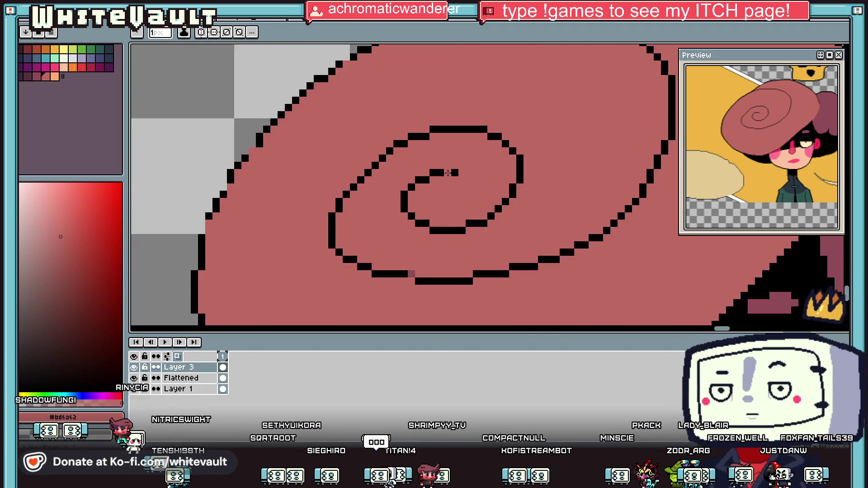
{"action": "left_click", "coordinate": [412, 272], "text": "alt"}
{"action": "left_click", "coordinate": [453, 165]}
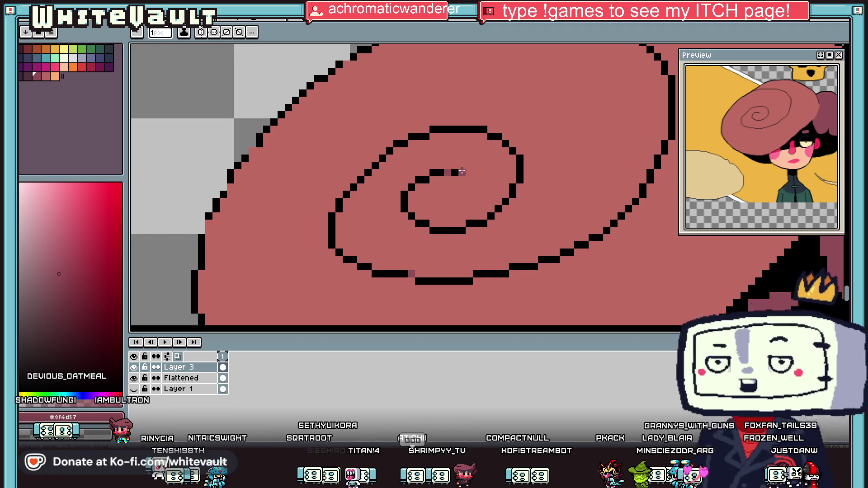
{"action": "scroll", "coordinate": [460, 170], "scroll_direction": "down", "scroll_amount": 3}
{"action": "scroll", "coordinate": [470, 131], "scroll_direction": "up", "scroll_amount": 3}
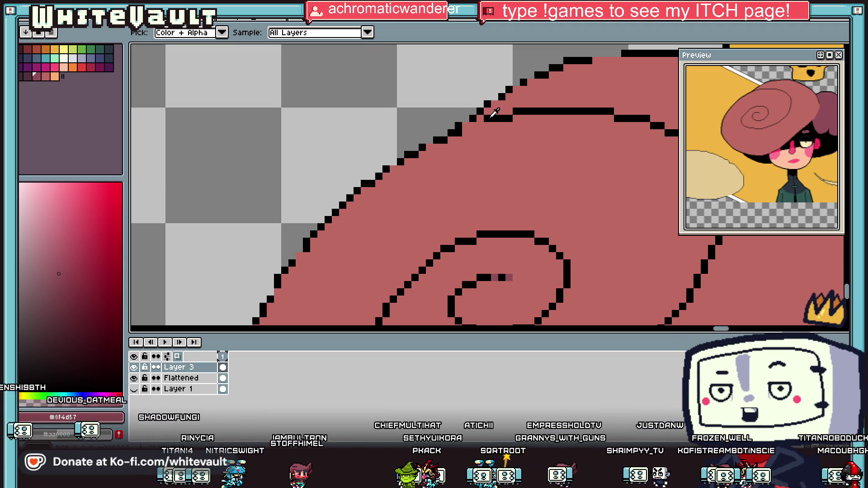
Add black pixels to the hat's upper outline, shifting its stair step to the left.
{"action": "scroll", "coordinate": [556, 119], "scroll_direction": "down", "scroll_amount": 1}
{"action": "left_click", "coordinate": [556, 118], "text": "alt"}
{"action": "scroll", "coordinate": [501, 118], "scroll_direction": "up", "scroll_amount": 1}
{"action": "left_click", "coordinate": [471, 124]}
{"action": "left_click", "coordinate": [460, 132], "text": "alt"}
{"action": "left_click", "coordinate": [438, 145]}
{"action": "left_click", "coordinate": [449, 135], "text": "alt"}
{"action": "left_click", "coordinate": [438, 134]}
{"action": "left_click", "coordinate": [428, 145], "text": "alt"}
{"action": "left_click", "coordinate": [417, 145]}
Reshape the outline step on the hat's left edge, repainting a stray pixel pink.
{"action": "scroll", "coordinate": [419, 147], "scroll_direction": "down", "scroll_amount": 4}
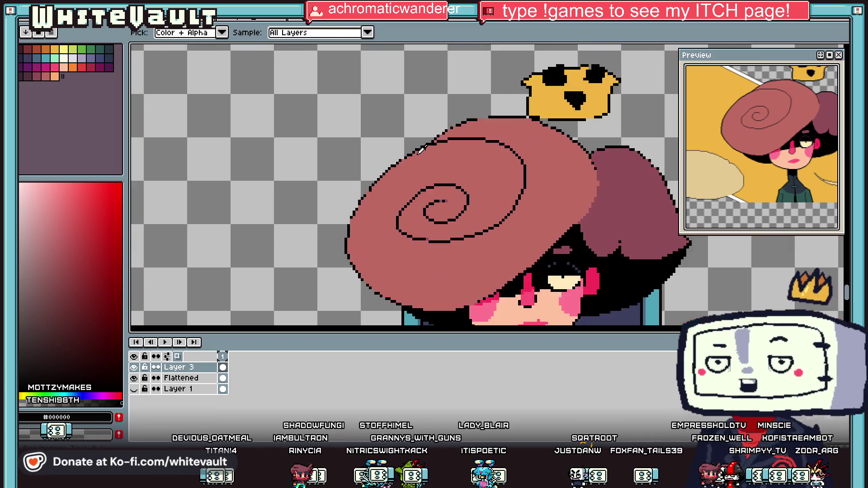
{"action": "scroll", "coordinate": [413, 151], "scroll_direction": "up", "scroll_amount": 2}
{"action": "scroll", "coordinate": [414, 186], "scroll_direction": "up", "scroll_amount": 1}
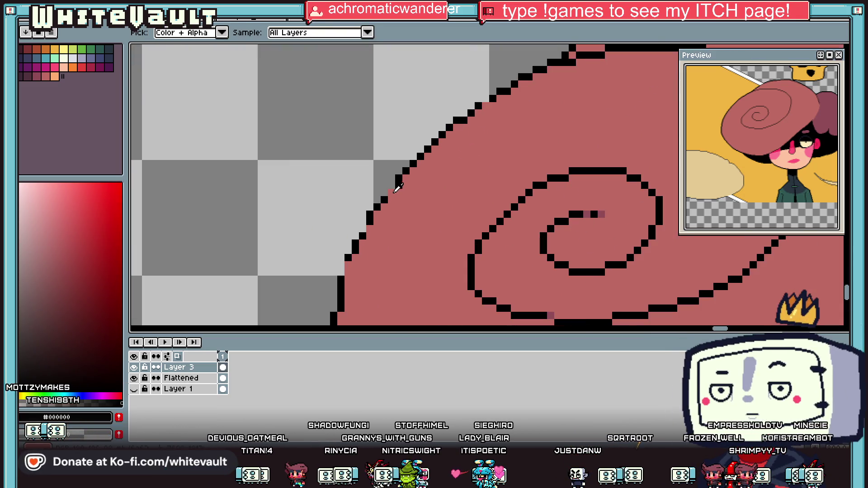
{"action": "left_click", "coordinate": [391, 184]}
{"action": "left_click", "coordinate": [383, 193]}
{"action": "left_click", "coordinate": [398, 193], "text": "alt"}
{"action": "left_click", "coordinate": [391, 193]}
{"action": "scroll", "coordinate": [398, 186], "scroll_direction": "down", "scroll_amount": 3}
{"action": "scroll", "coordinate": [397, 186], "scroll_direction": "up", "scroll_amount": 2}
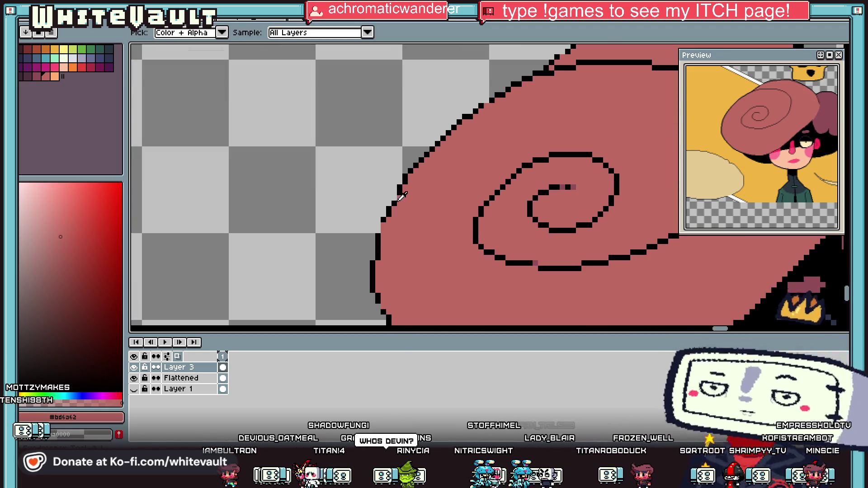
{"action": "left_click", "coordinate": [403, 186], "text": "alt"}
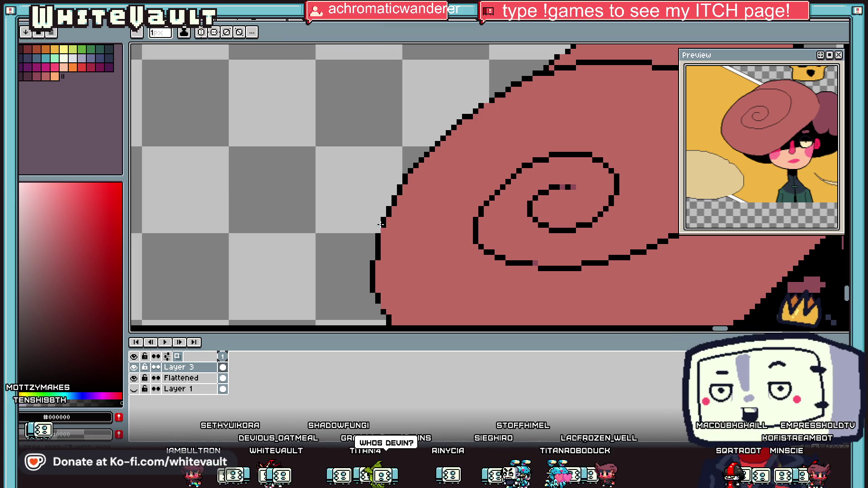
Add black pixels along the top of the hat outline to even out its steps.
{"action": "scroll", "coordinate": [383, 230], "scroll_direction": "down", "scroll_amount": 3}
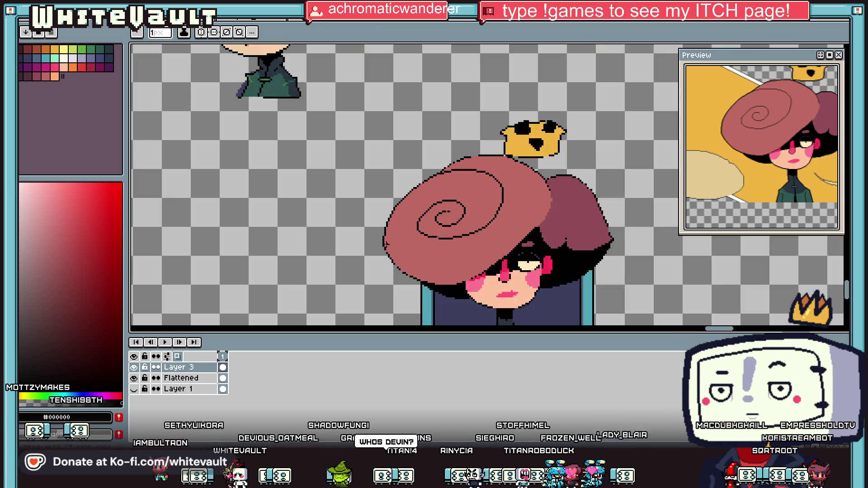
{"action": "scroll", "coordinate": [383, 230], "scroll_direction": "up", "scroll_amount": 3}
{"action": "scroll", "coordinate": [401, 267], "scroll_direction": "down", "scroll_amount": 2}
{"action": "scroll", "coordinate": [401, 267], "scroll_direction": "up", "scroll_amount": 1}
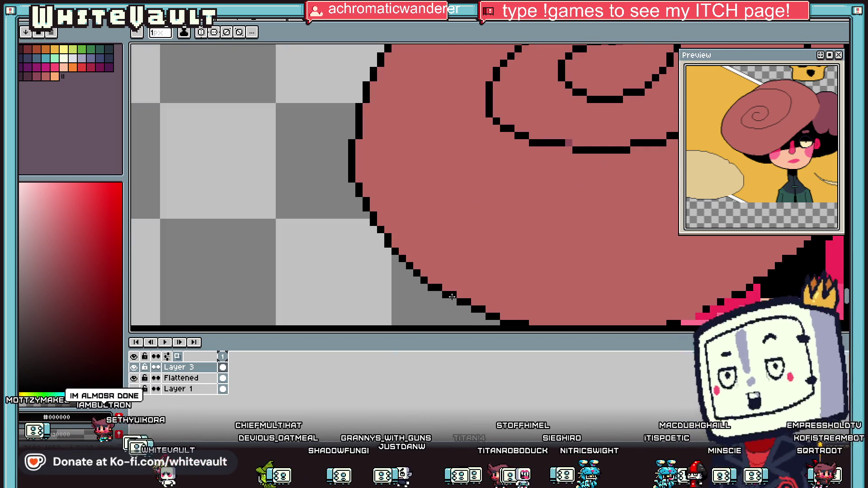
{"action": "scroll", "coordinate": [450, 280], "scroll_direction": "down", "scroll_amount": 3}
{"action": "scroll", "coordinate": [444, 224], "scroll_direction": "up", "scroll_amount": 2}
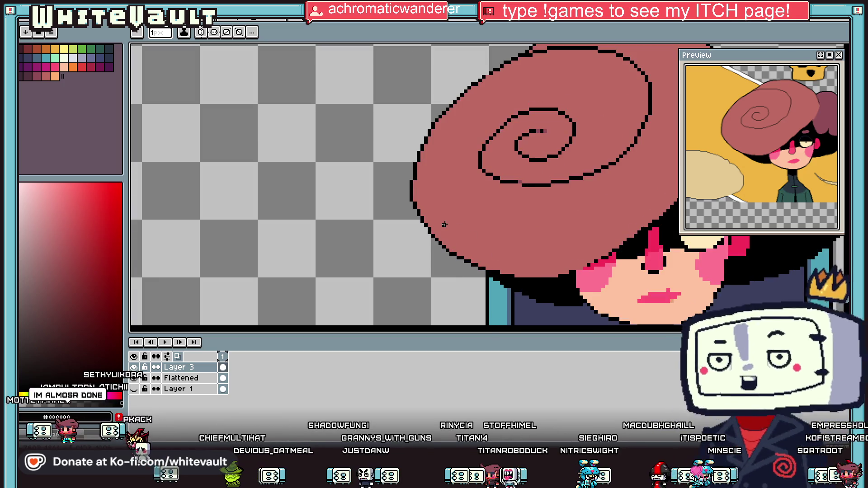
{"action": "scroll", "coordinate": [478, 85], "scroll_direction": "up", "scroll_amount": 1}
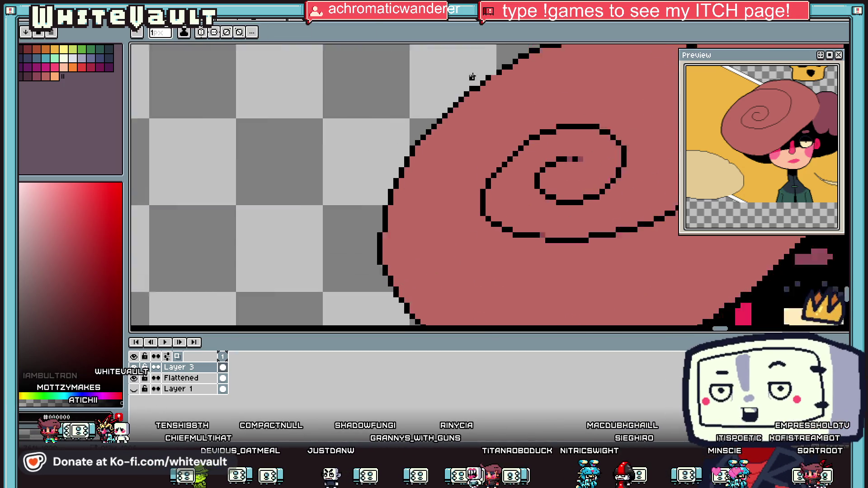
{"action": "scroll", "coordinate": [497, 71], "scroll_direction": "down", "scroll_amount": 1}
{"action": "left_click", "coordinate": [488, 86], "text": "alt"}
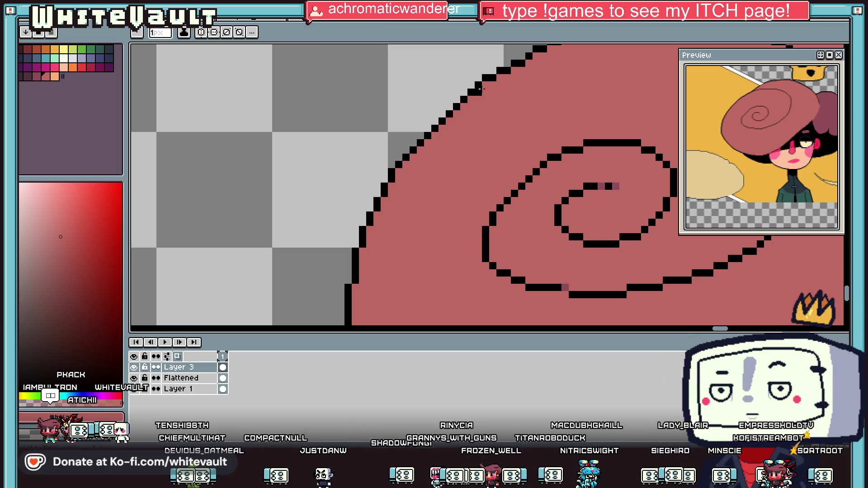
{"action": "scroll", "coordinate": [482, 91], "scroll_direction": "down", "scroll_amount": 2}
{"action": "scroll", "coordinate": [524, 72], "scroll_direction": "up", "scroll_amount": 2}
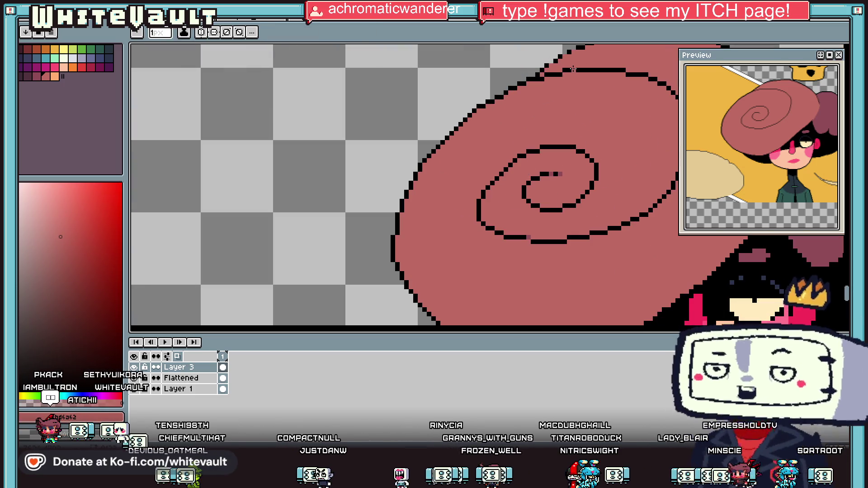
{"action": "scroll", "coordinate": [560, 63], "scroll_direction": "up", "scroll_amount": 1}
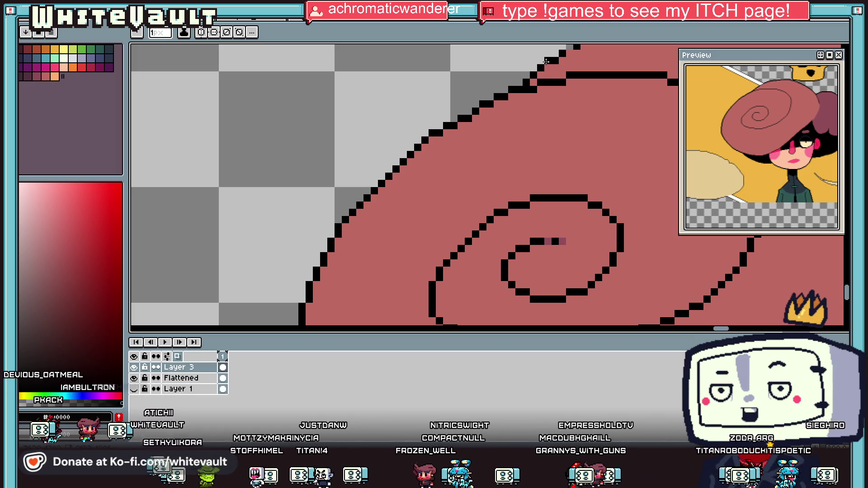
{"action": "scroll", "coordinate": [546, 61], "scroll_direction": "down", "scroll_amount": 3}
{"action": "scroll", "coordinate": [506, 80], "scroll_direction": "up", "scroll_amount": 3}
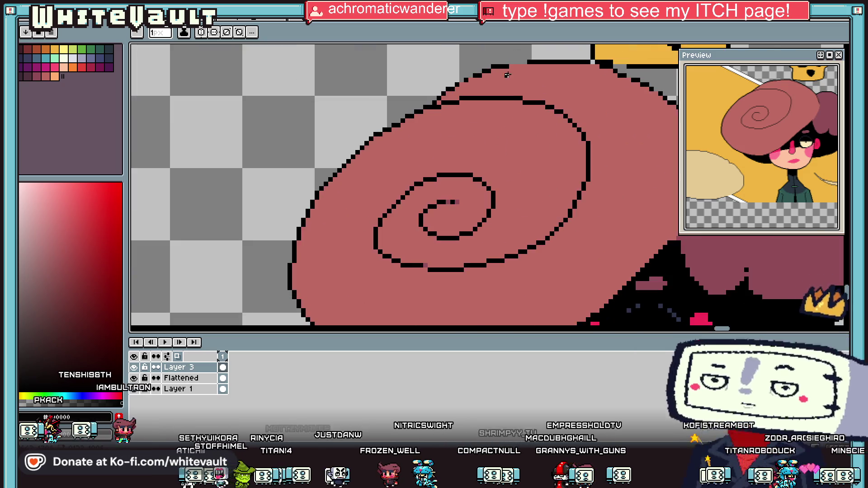
{"action": "key", "text": "i"}
{"action": "scroll", "coordinate": [459, 72], "scroll_direction": "up", "scroll_amount": 1}
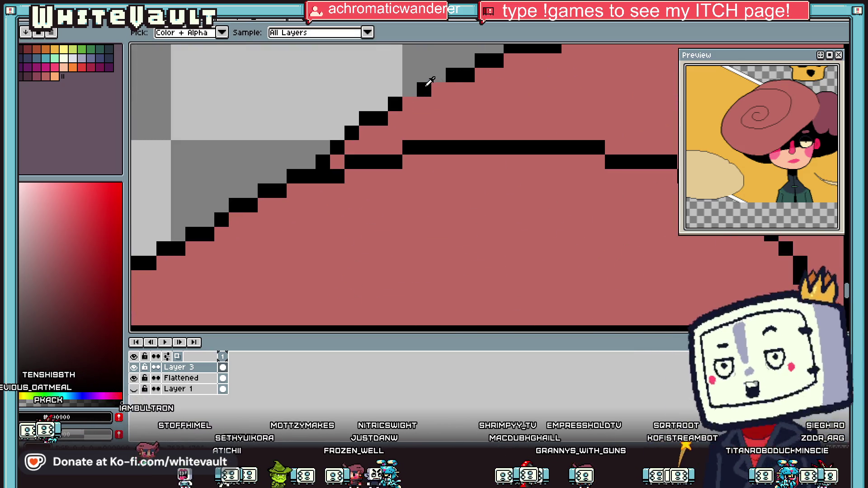
{"action": "key", "text": "b"}
{"action": "left_click", "coordinate": [438, 89]}
{"action": "left_click", "coordinate": [467, 90]}
{"action": "scroll", "coordinate": [486, 75], "scroll_direction": "down", "scroll_amount": 3}
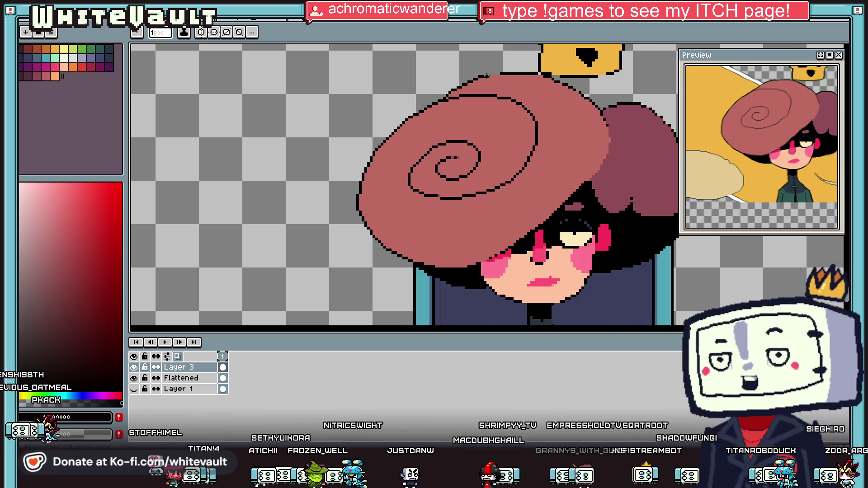
{"action": "scroll", "coordinate": [486, 75], "scroll_direction": "up", "scroll_amount": 2}
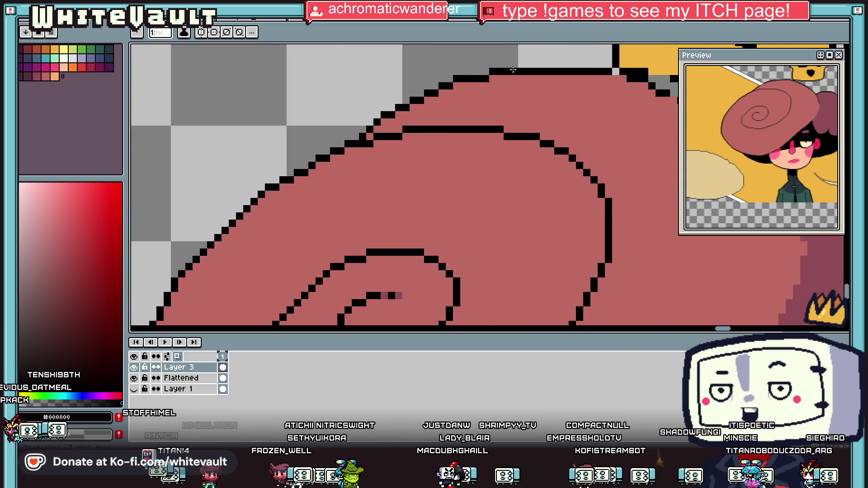
{"action": "scroll", "coordinate": [508, 69], "scroll_direction": "down", "scroll_amount": 3}
{"action": "scroll", "coordinate": [608, 69], "scroll_direction": "down", "scroll_amount": 1}
{"action": "scroll", "coordinate": [638, 56], "scroll_direction": "up", "scroll_amount": 1}
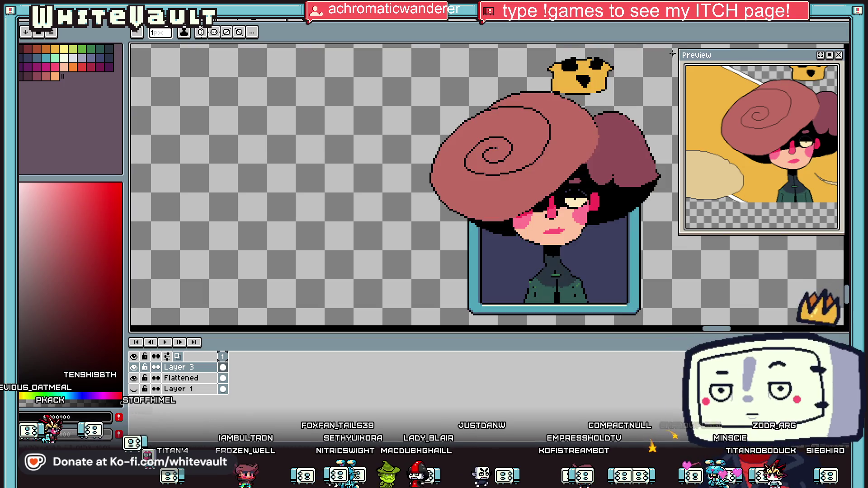
Move the yellow black-spotted crown down so it sits on the hat's top edge.
{"action": "key", "text": "m"}
{"action": "left_click_drag", "start_coordinate": [623, 50], "coordinate": [538, 70]}
{"action": "scroll", "coordinate": [412, 158], "scroll_direction": "up", "scroll_amount": 1}
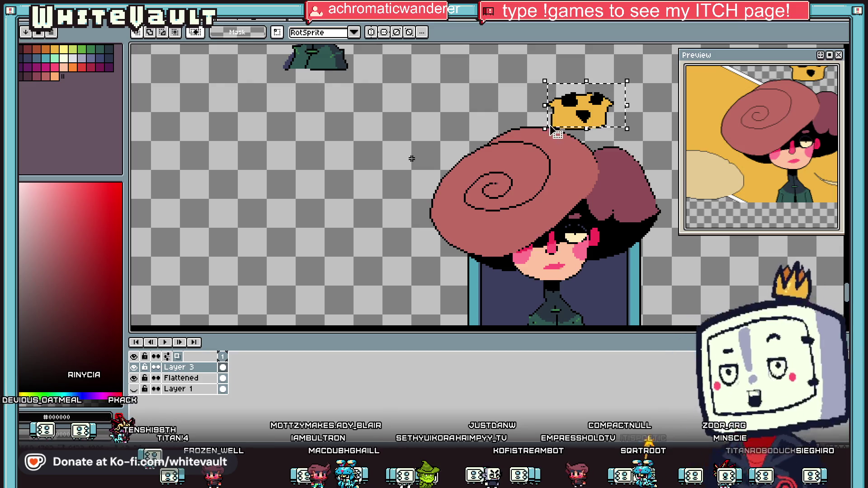
{"action": "scroll", "coordinate": [583, 118], "scroll_direction": "up", "scroll_amount": 2}
{"action": "scroll", "coordinate": [574, 135], "scroll_direction": "down", "scroll_amount": 1}
{"action": "mouse_move", "coordinate": [663, 107]}
{"action": "left_mouse_down"}
{"action": "mouse_move", "coordinate": [559, 137]}
{"action": "mouse_move", "coordinate": [592, 108]}
{"action": "left_mouse_up"}
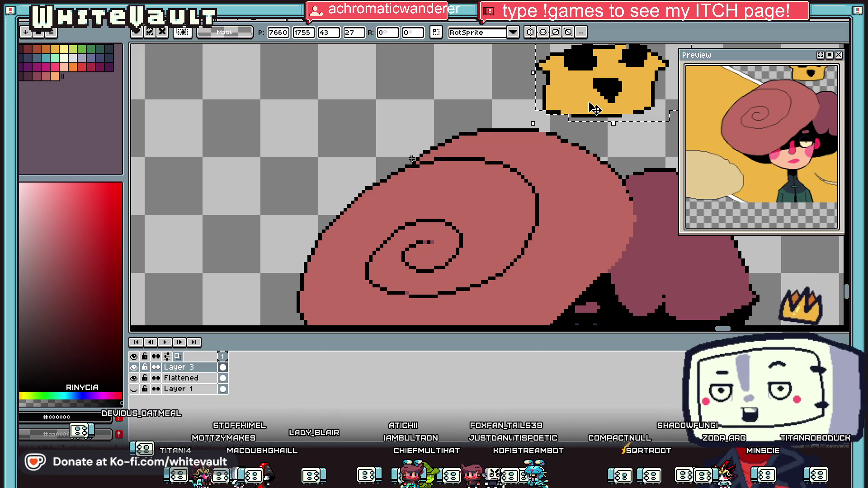
{"action": "scroll", "coordinate": [574, 132], "scroll_direction": "up", "scroll_amount": 1}
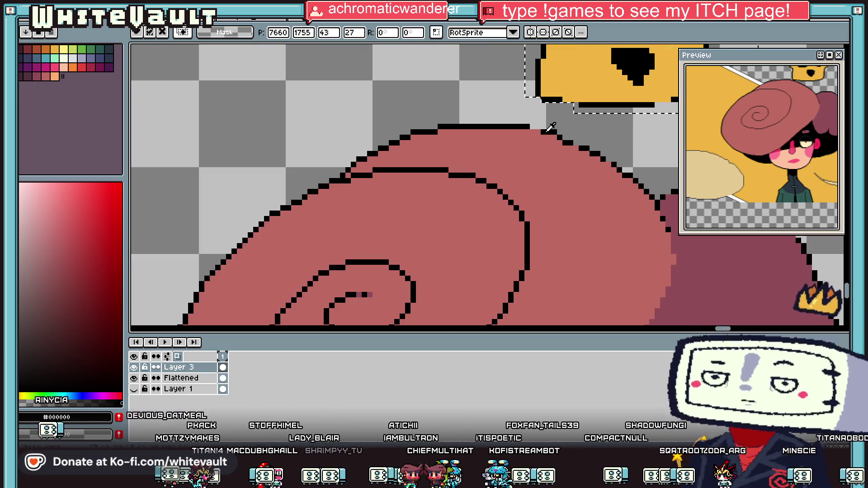
{"action": "key", "text": "i"}
{"action": "key", "text": "b"}
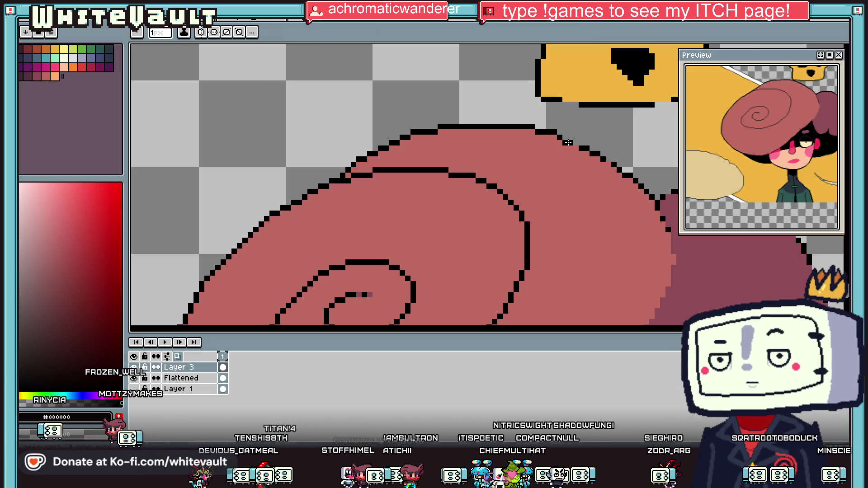
Repaint a black edge pixel maroon where the pink brim meets the back lobe.
{"action": "scroll", "coordinate": [568, 143], "scroll_direction": "up", "scroll_amount": 2}
{"action": "scroll", "coordinate": [583, 146], "scroll_direction": "down", "scroll_amount": 3}
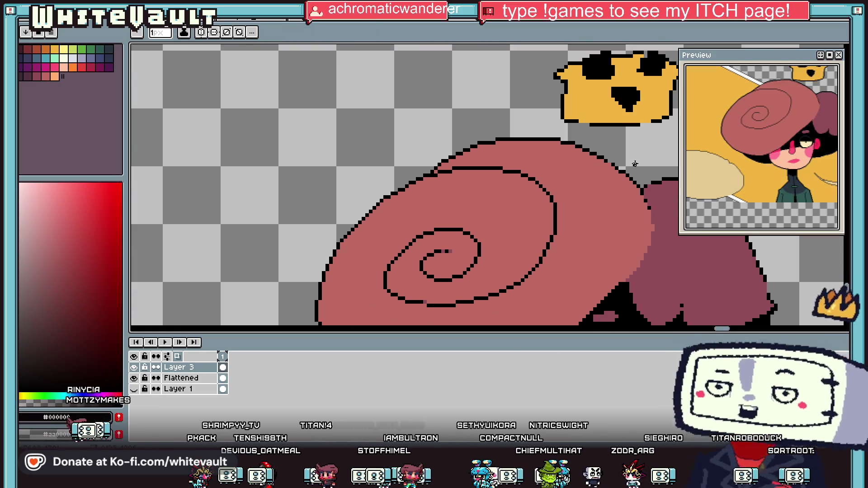
{"action": "scroll", "coordinate": [630, 162], "scroll_direction": "up", "scroll_amount": 2}
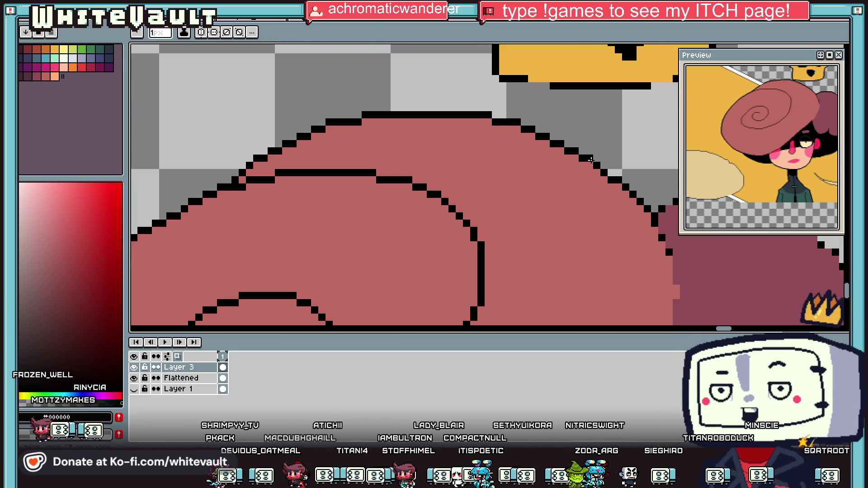
{"action": "scroll", "coordinate": [590, 159], "scroll_direction": "down", "scroll_amount": 3}
{"action": "scroll", "coordinate": [633, 211], "scroll_direction": "up", "scroll_amount": 2}
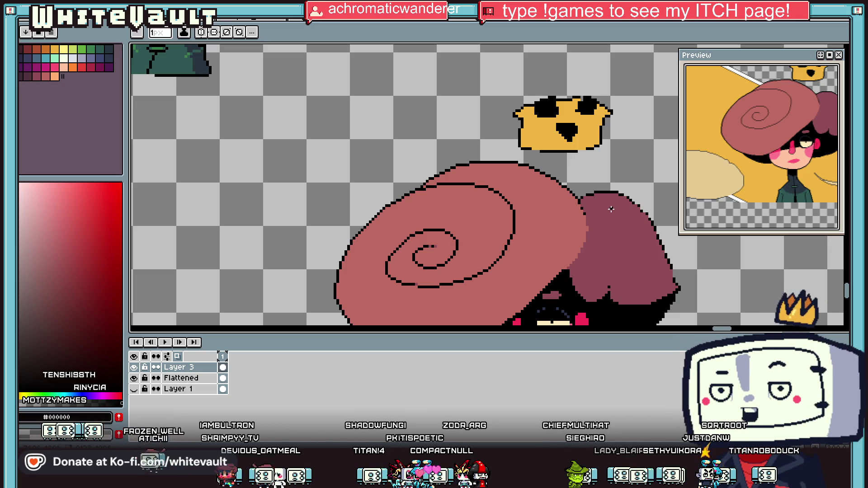
{"action": "scroll", "coordinate": [566, 188], "scroll_direction": "up", "scroll_amount": 1}
{"action": "left_click", "coordinate": [555, 193], "text": "alt"}
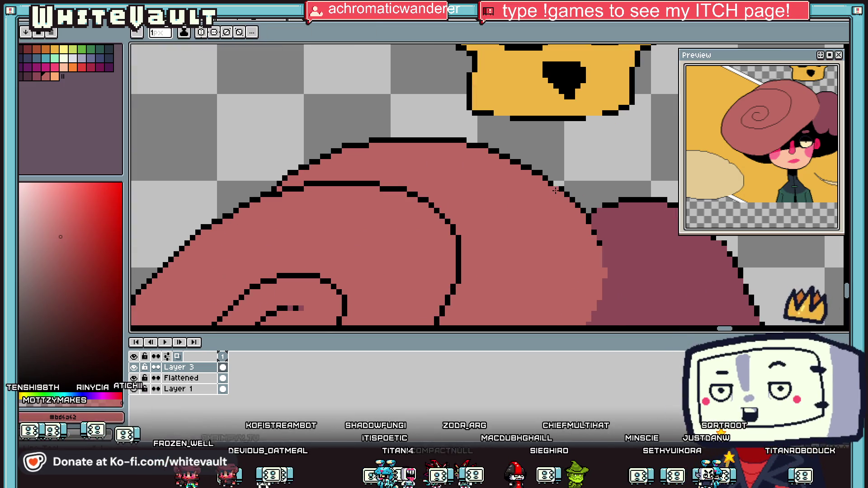
{"action": "scroll", "coordinate": [555, 189], "scroll_direction": "up", "scroll_amount": 1}
{"action": "left_click", "coordinate": [557, 185], "text": "alt"}
{"action": "scroll", "coordinate": [557, 185], "scroll_direction": "down", "scroll_amount": 2}
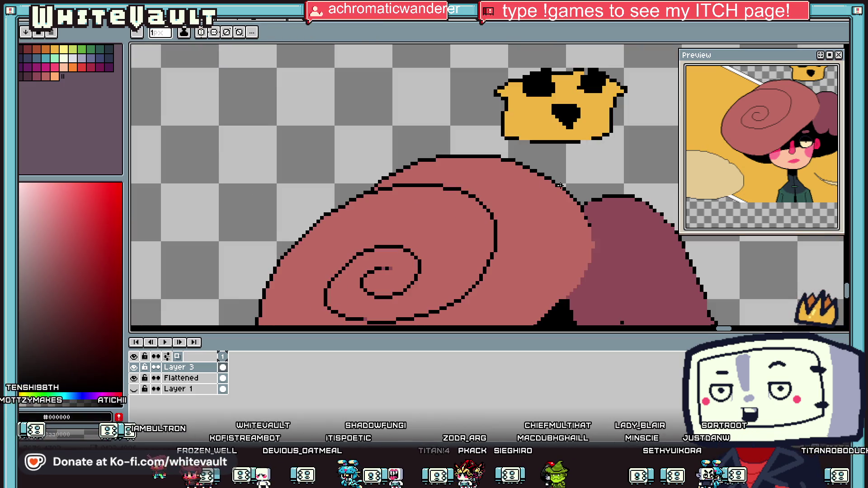
{"action": "scroll", "coordinate": [556, 183], "scroll_direction": "up", "scroll_amount": 3}
{"action": "left_click", "coordinate": [557, 189], "text": "alt"}
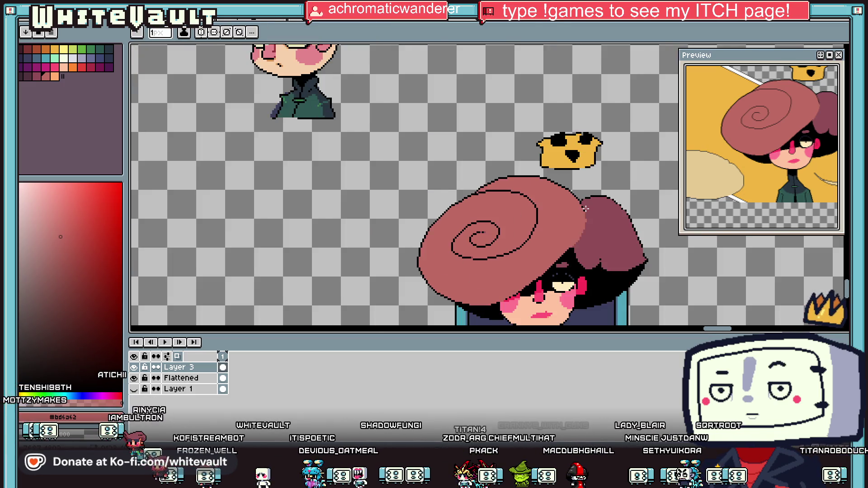
{"action": "scroll", "coordinate": [584, 208], "scroll_direction": "down", "scroll_amount": 4}
{"action": "scroll", "coordinate": [587, 216], "scroll_direction": "up", "scroll_amount": 4}
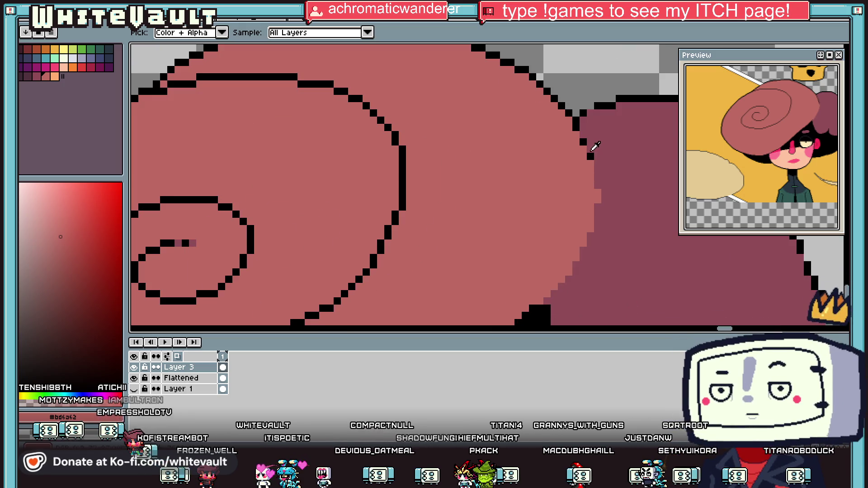
{"action": "left_click", "coordinate": [585, 142], "text": "alt"}
{"action": "left_click", "coordinate": [592, 156]}
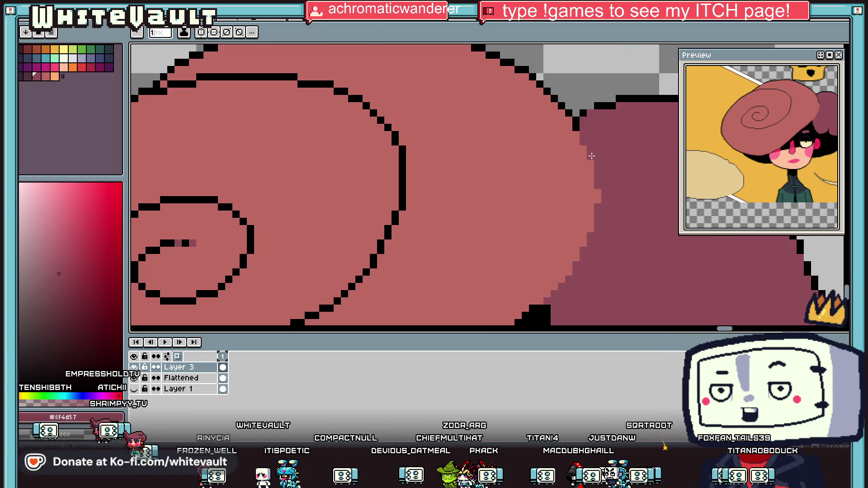
{"action": "scroll", "coordinate": [591, 164], "scroll_direction": "down", "scroll_amount": 4}
{"action": "scroll", "coordinate": [591, 195], "scroll_direction": "up", "scroll_amount": 4}
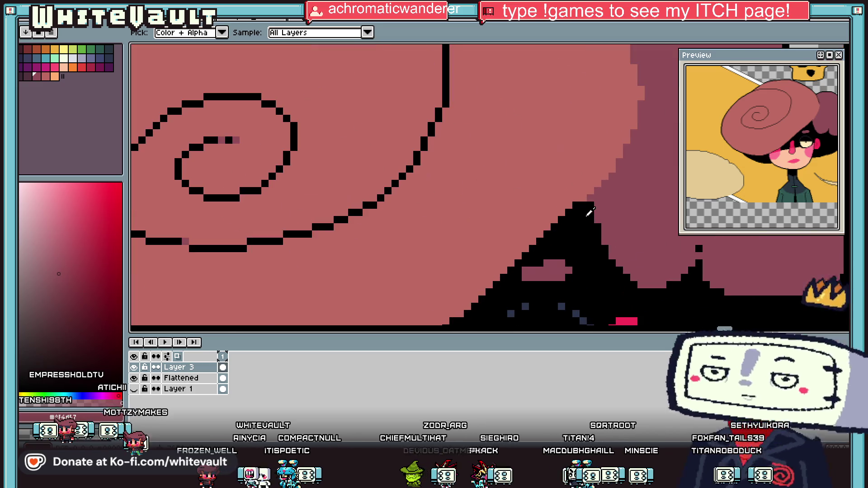
Extend the black staircase outline up the hat's right edge.
{"action": "left_click", "coordinate": [591, 198], "text": "alt"}
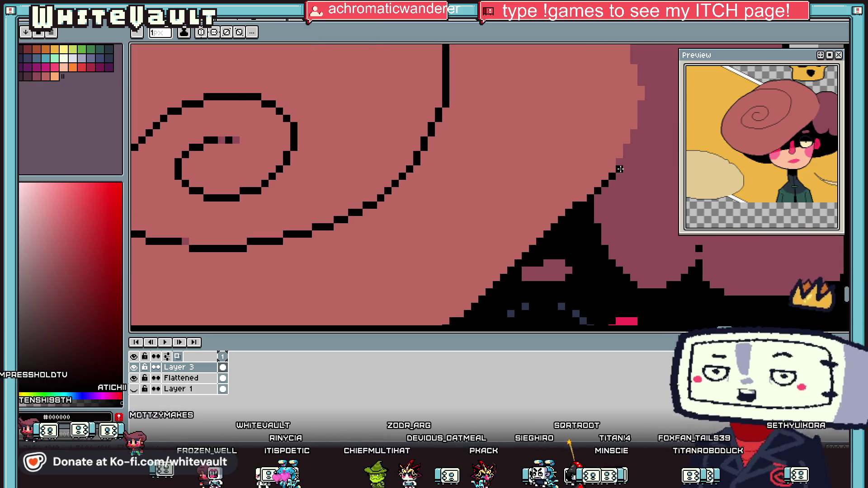
{"action": "left_click_drag", "start_coordinate": [611, 175], "coordinate": [626, 155]}
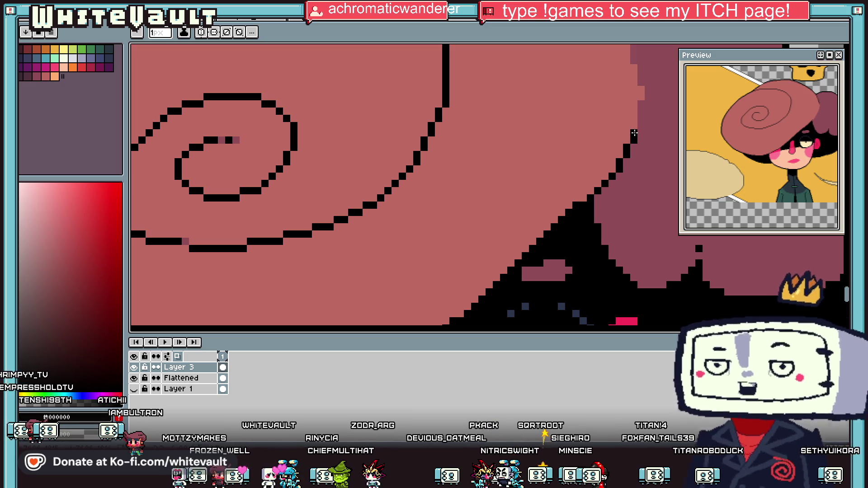
{"action": "left_click", "coordinate": [641, 121]}
{"action": "scroll", "coordinate": [641, 112], "scroll_direction": "down", "scroll_amount": 3}
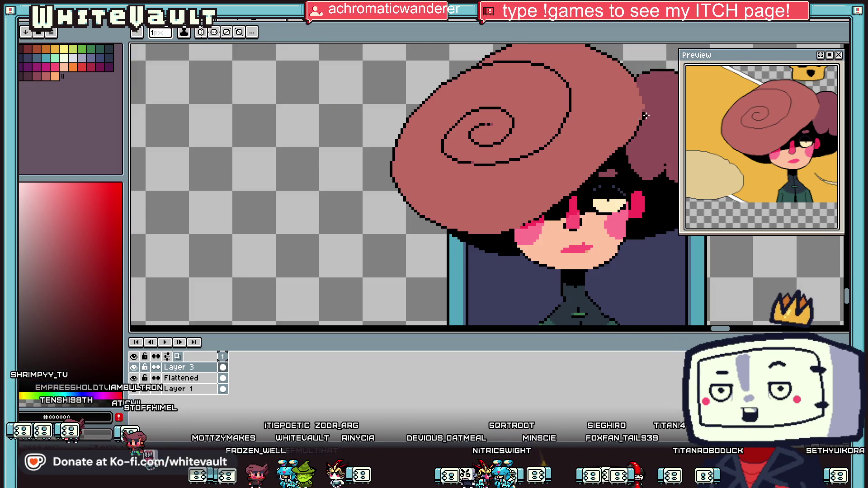
{"action": "scroll", "coordinate": [647, 86], "scroll_direction": "up", "scroll_amount": 2}
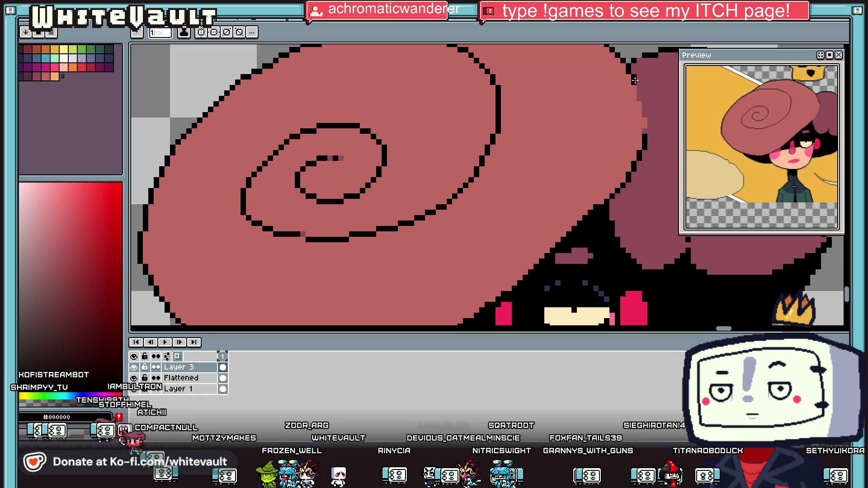
{"action": "scroll", "coordinate": [635, 80], "scroll_direction": "up", "scroll_amount": 1}
{"action": "scroll", "coordinate": [651, 126], "scroll_direction": "down", "scroll_amount": 2}
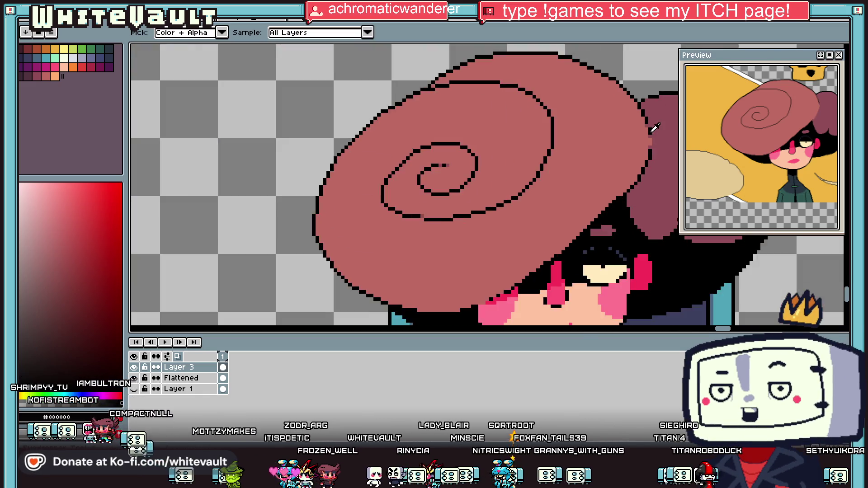
Sample the hat's maroon and lasso-select the lower band of the pink brim.
{"action": "scroll", "coordinate": [654, 129], "scroll_direction": "down", "scroll_amount": 2}
{"action": "scroll", "coordinate": [646, 156], "scroll_direction": "up", "scroll_amount": 3}
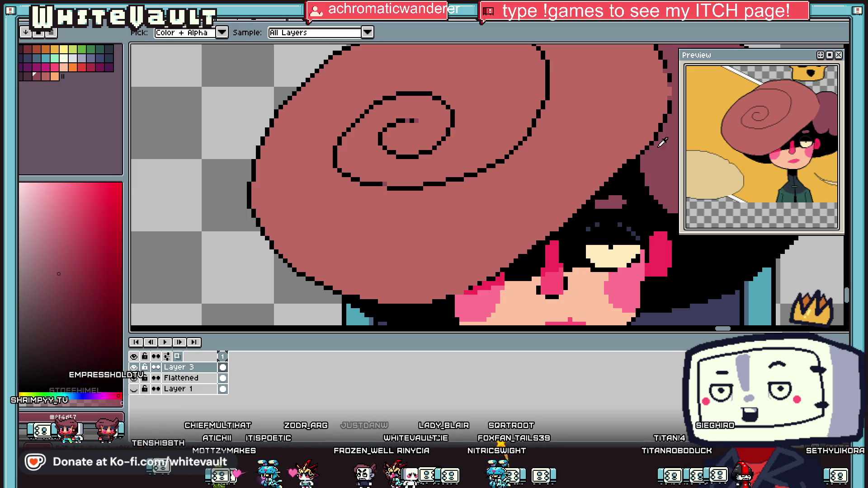
{"action": "left_click", "coordinate": [415, 186]}
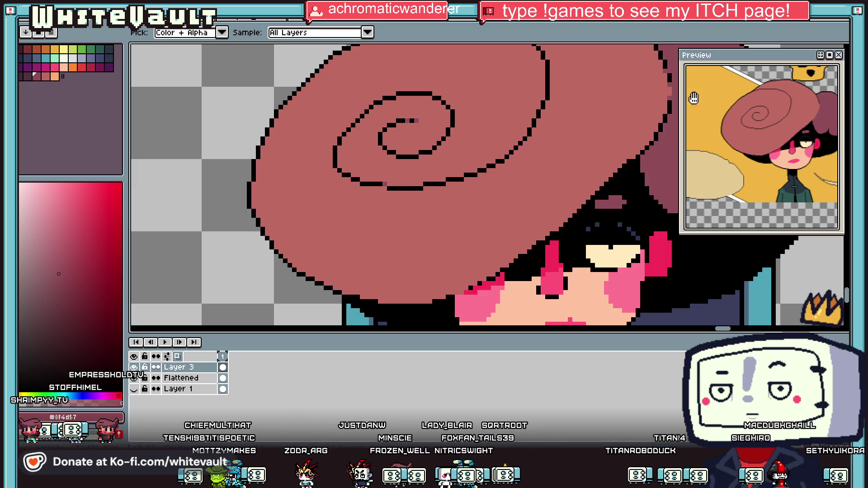
{"action": "key", "text": "m"}
{"action": "mouse_move", "coordinate": [817, 53]}
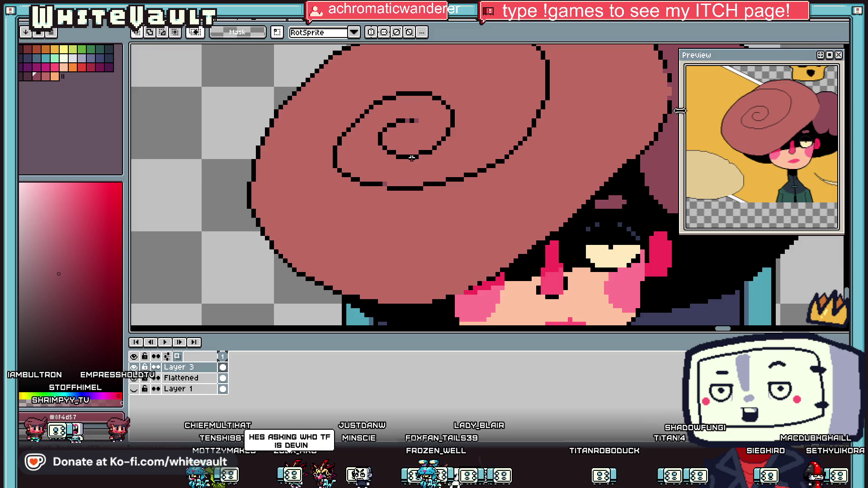
{"action": "scroll", "coordinate": [625, 137], "scroll_direction": "down", "scroll_amount": 3}
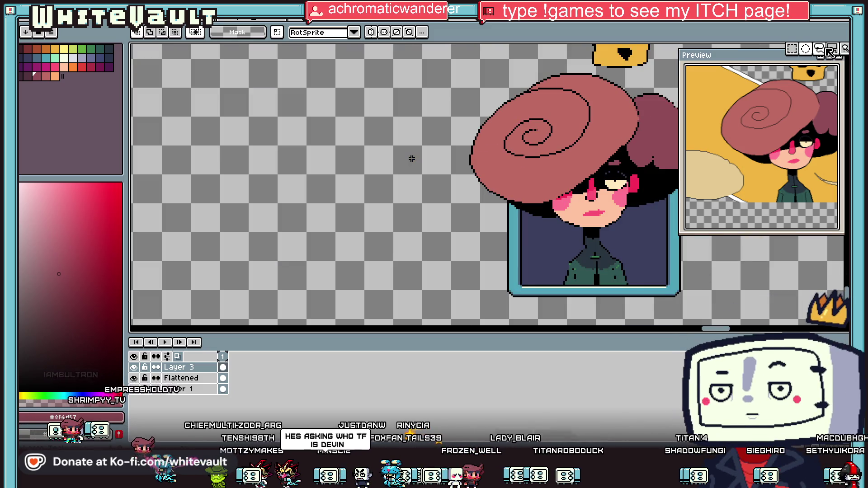
{"action": "left_click", "coordinate": [819, 49]}
{"action": "scroll", "coordinate": [636, 121], "scroll_direction": "up", "scroll_amount": 1}
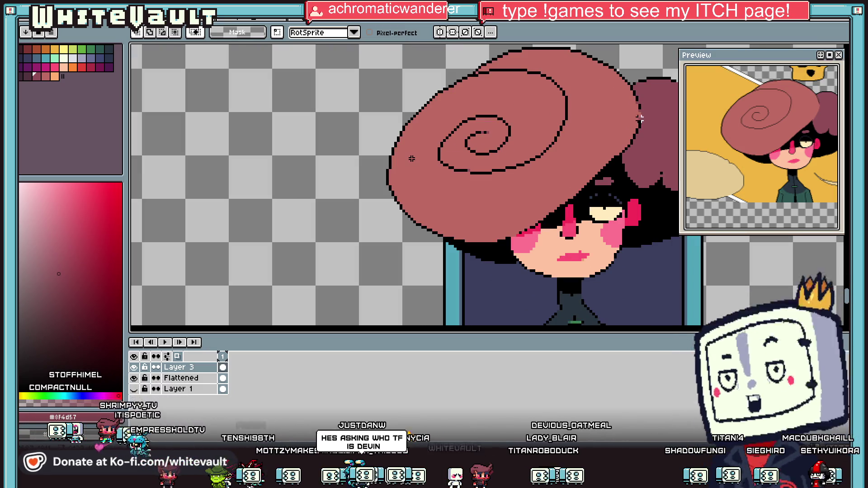
{"action": "mouse_move", "coordinate": [639, 119]}
{"action": "left_mouse_down"}
{"action": "mouse_move", "coordinate": [612, 151]}
{"action": "mouse_move", "coordinate": [495, 216]}
{"action": "mouse_move", "coordinate": [447, 217]}
{"action": "mouse_move", "coordinate": [402, 181]}
{"action": "mouse_move", "coordinate": [379, 138]}
{"action": "mouse_move", "coordinate": [392, 262]}
{"action": "mouse_move", "coordinate": [538, 247]}
{"action": "mouse_move", "coordinate": [633, 165]}
{"action": "mouse_move", "coordinate": [658, 121]}
{"action": "left_mouse_up"}
Fill the lassoed lower brim band with dark maroon, deselect, and inspect the edge up close.
{"action": "key", "text": "g"}
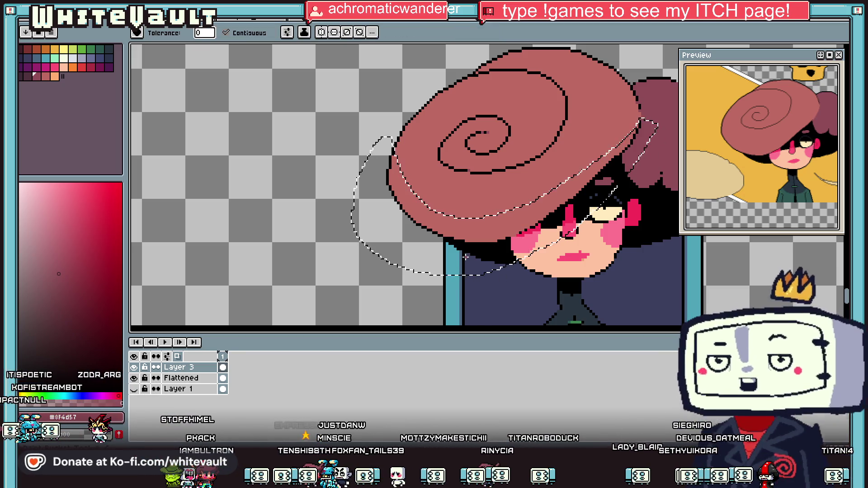
{"action": "left_click", "coordinate": [556, 191]}
{"action": "key", "text": "ctrl+d"}
{"action": "scroll", "coordinate": [556, 191], "scroll_direction": "down", "scroll_amount": 3}
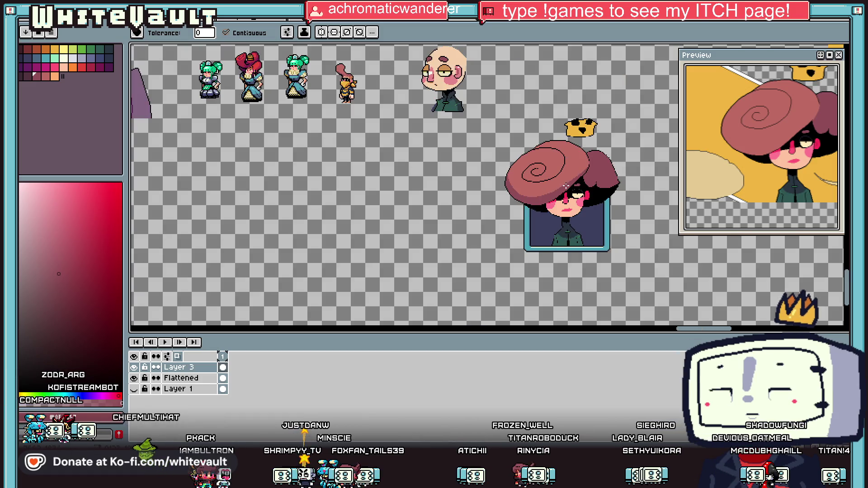
{"action": "scroll", "coordinate": [537, 169], "scroll_direction": "up", "scroll_amount": 4}
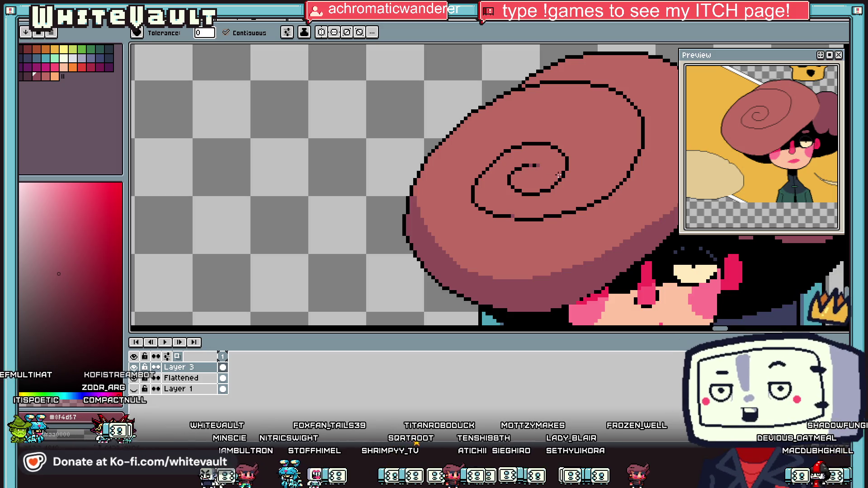
{"action": "key", "text": "i"}
{"action": "key", "text": "b"}
{"action": "scroll", "coordinate": [416, 204], "scroll_direction": "up", "scroll_amount": 2}
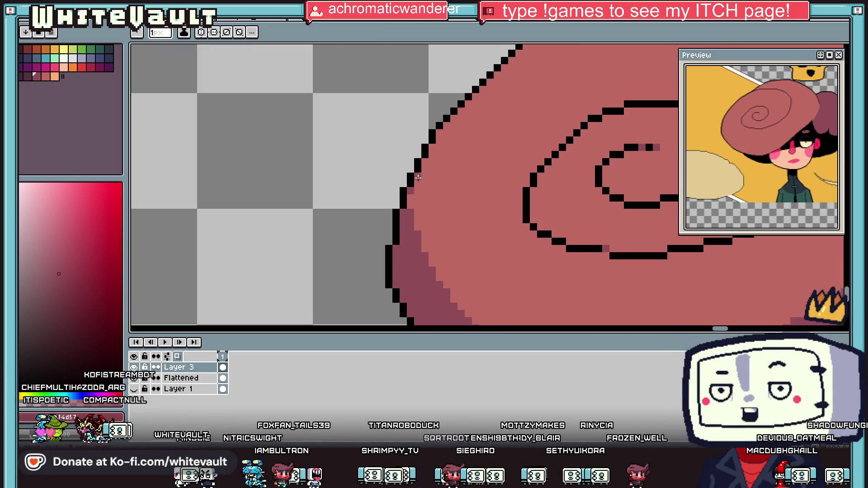
{"action": "scroll", "coordinate": [432, 146], "scroll_direction": "down", "scroll_amount": 1}
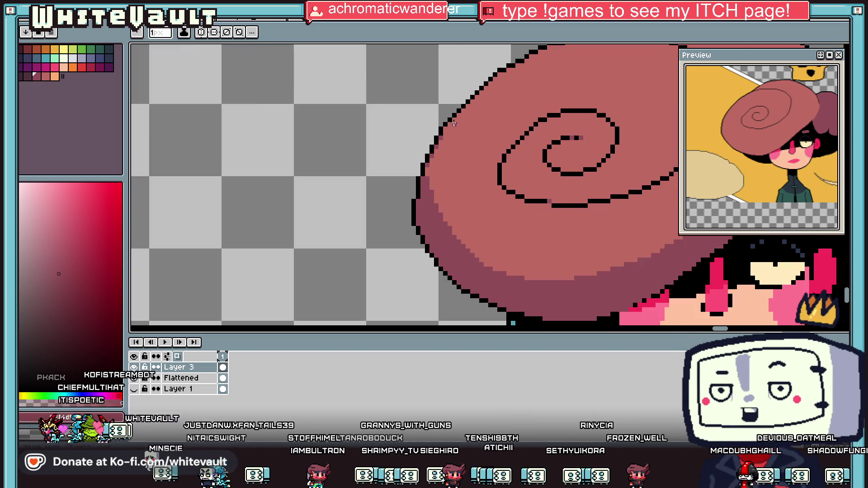
{"action": "scroll", "coordinate": [499, 74], "scroll_direction": "down", "scroll_amount": 2}
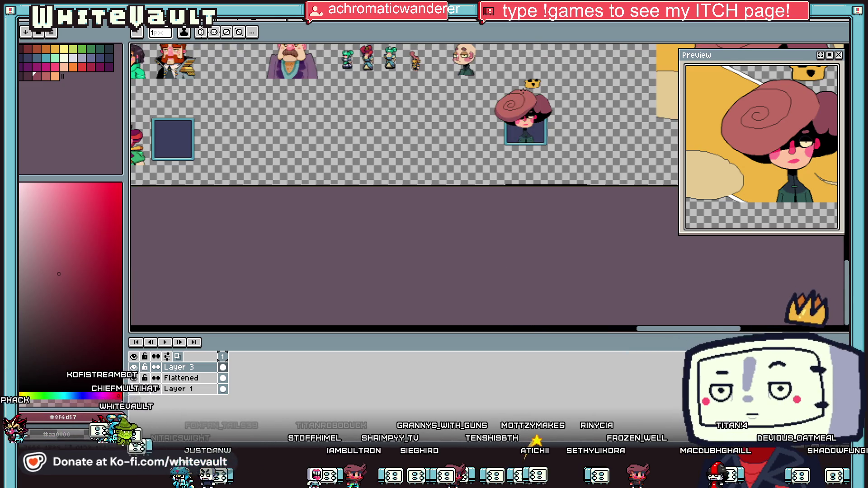
{"action": "scroll", "coordinate": [446, 105], "scroll_direction": "up", "scroll_amount": 3}
{"action": "scroll", "coordinate": [446, 106], "scroll_direction": "up", "scroll_amount": 1}
{"action": "key", "text": "alt"}
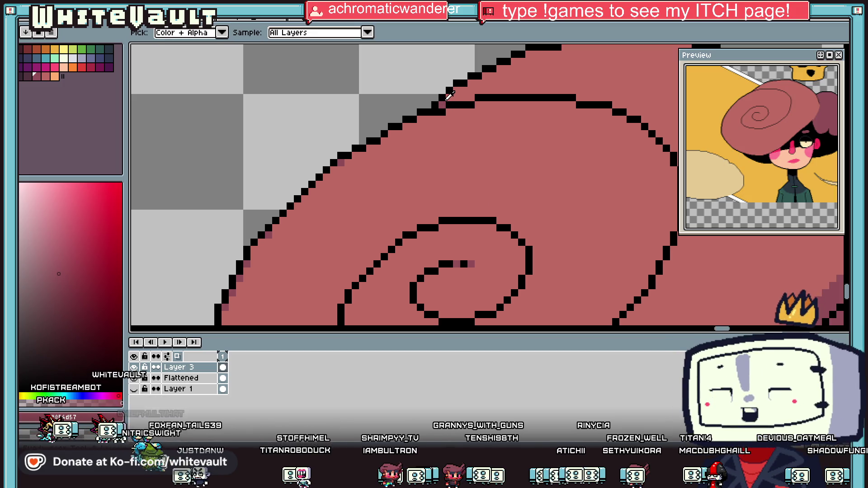
Redraw black stair-step pixels and erase stray ones along the hat outline's lower stretch.
{"action": "left_click", "coordinate": [446, 92], "text": "alt"}
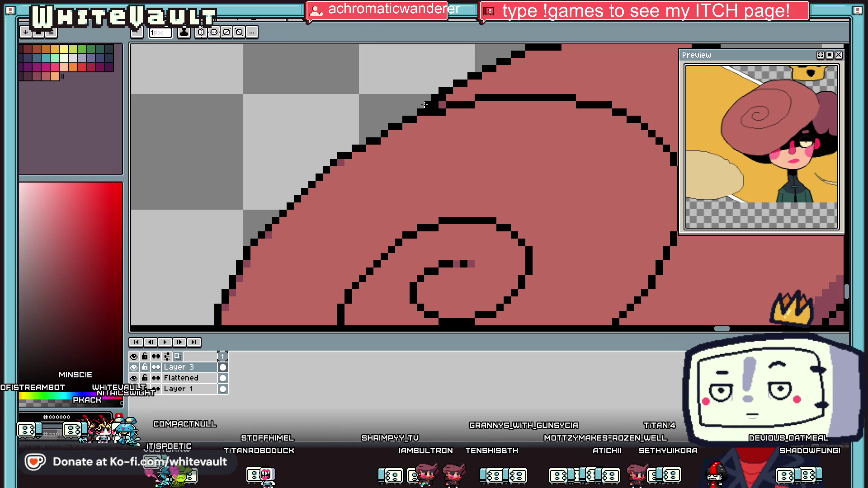
{"action": "left_click", "coordinate": [433, 104], "text": "alt"}
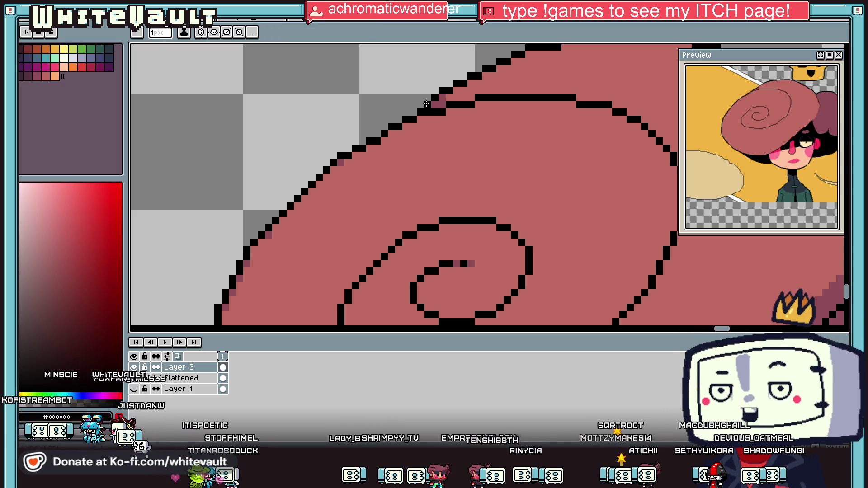
{"action": "scroll", "coordinate": [442, 98], "scroll_direction": "down", "scroll_amount": 5}
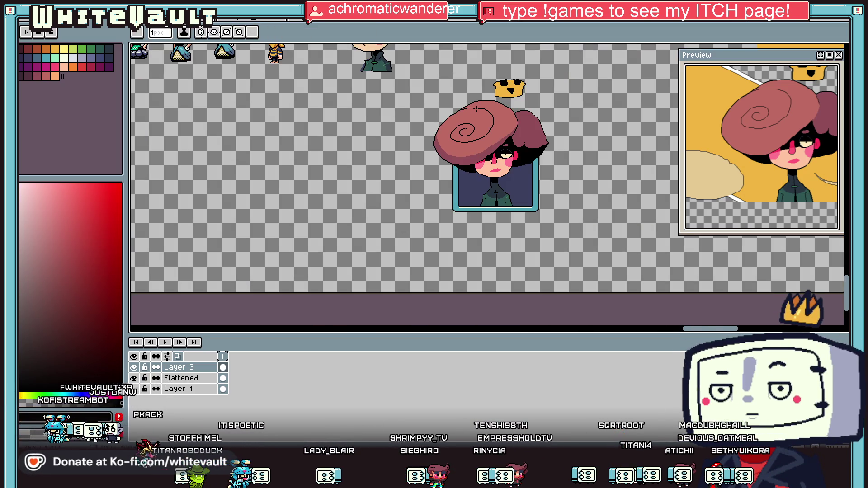
{"action": "scroll", "coordinate": [476, 108], "scroll_direction": "up", "scroll_amount": 5}
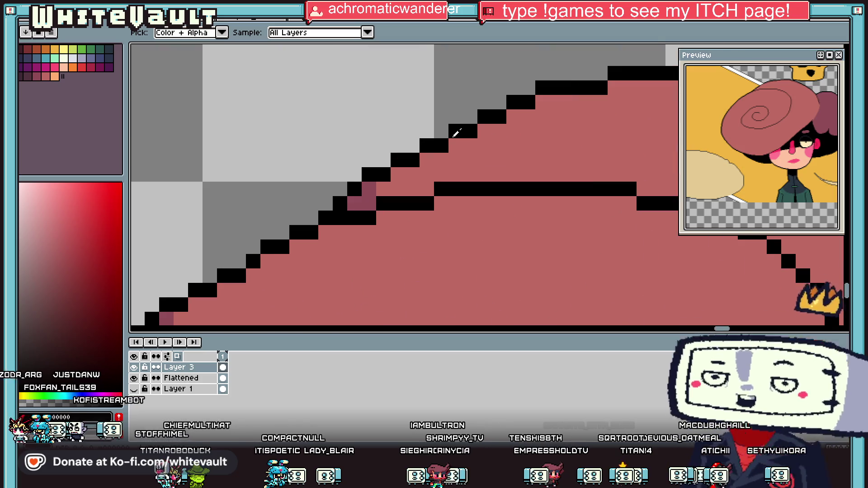
{"action": "left_click", "coordinate": [369, 189]}
{"action": "left_click", "coordinate": [354, 203]}
{"action": "right_click", "coordinate": [340, 203]}
{"action": "right_click", "coordinate": [355, 189]}
{"action": "right_click", "coordinate": [369, 174]}
{"action": "left_click", "coordinate": [398, 174]}
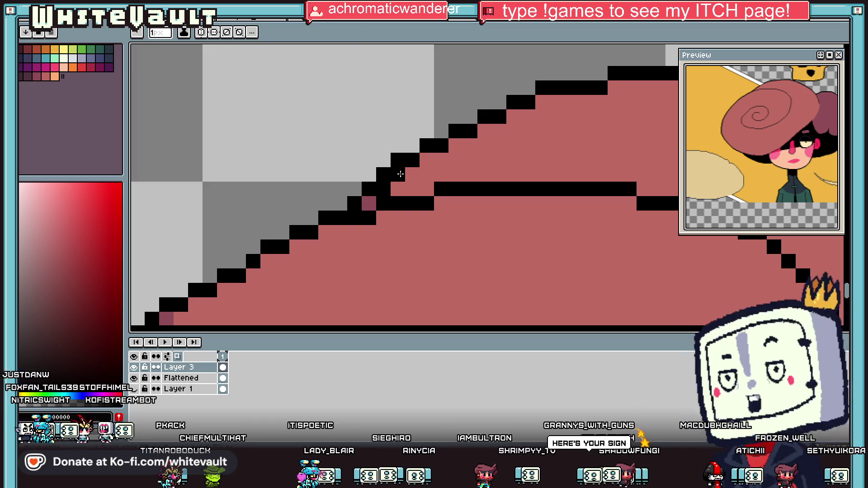
{"action": "right_click", "coordinate": [398, 160]}
{"action": "key", "text": "alt"}
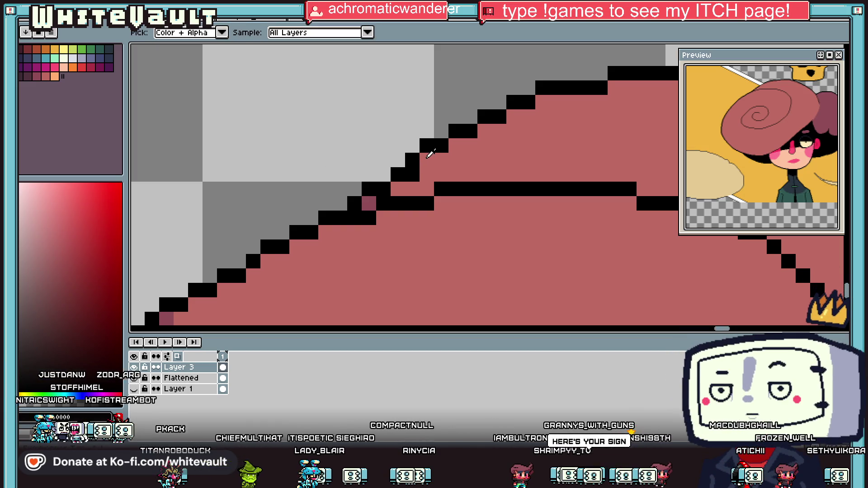
{"action": "left_click", "coordinate": [438, 159]}
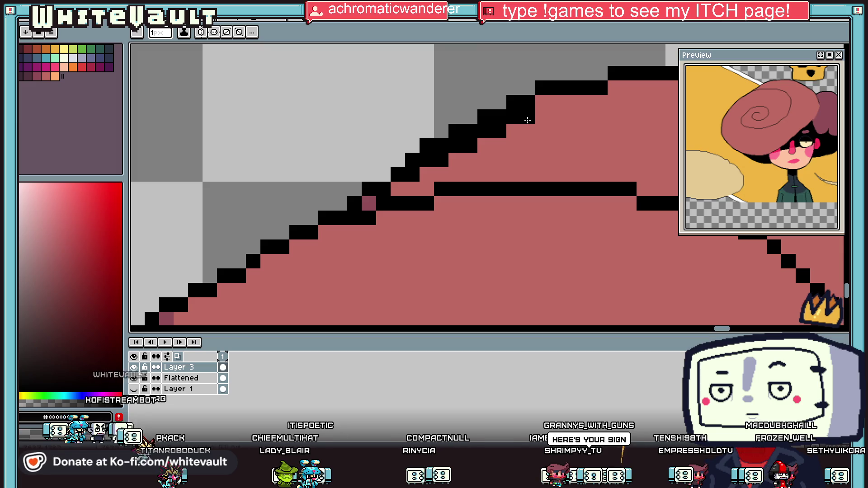
Erase extra outline pixels on the hat's upper edge, add black steps, and turn a stray pixel pink.
{"action": "right_click", "coordinate": [549, 89]}
{"action": "right_click", "coordinate": [513, 102]}
{"action": "right_click", "coordinate": [572, 87]}
{"action": "left_click", "coordinate": [581, 97], "text": "alt"}
{"action": "left_click", "coordinate": [583, 84], "text": "alt"}
{"action": "left_click", "coordinate": [571, 88]}
{"action": "left_click", "coordinate": [520, 131], "text": "alt"}
{"action": "left_click", "coordinate": [503, 131]}
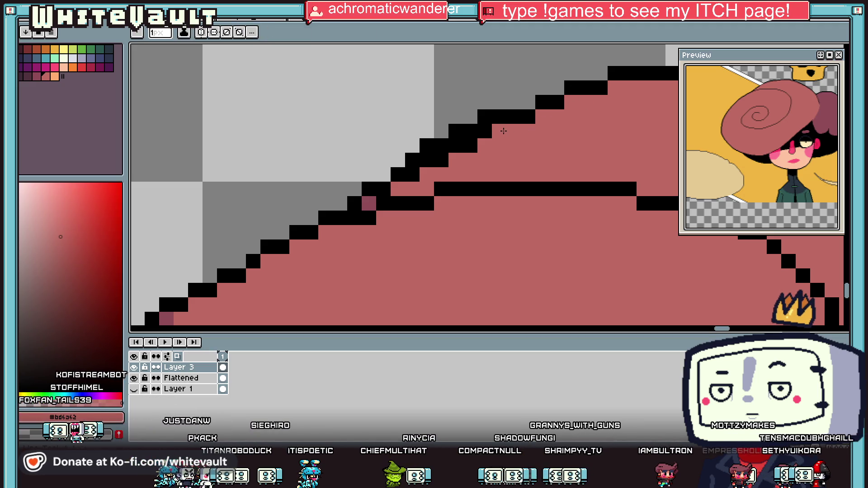
{"action": "left_click", "coordinate": [528, 117]}
{"action": "left_click", "coordinate": [549, 102], "text": "alt"}
{"action": "left_click", "coordinate": [528, 102]}
{"action": "right_click", "coordinate": [484, 117]}
{"action": "right_click", "coordinate": [470, 131]}
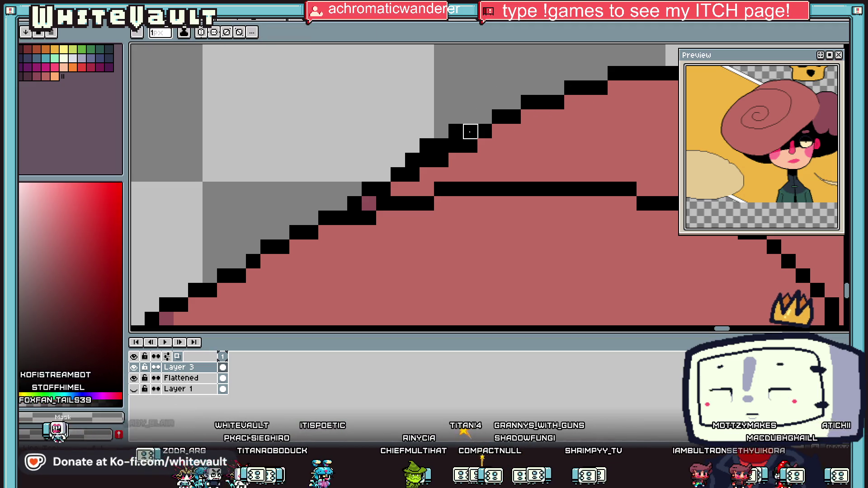
Fill gaps along the hat edge with pink and restore the black outline pixels beside them.
{"action": "left_click", "coordinate": [483, 144], "text": "alt"}
{"action": "left_click", "coordinate": [471, 145]}
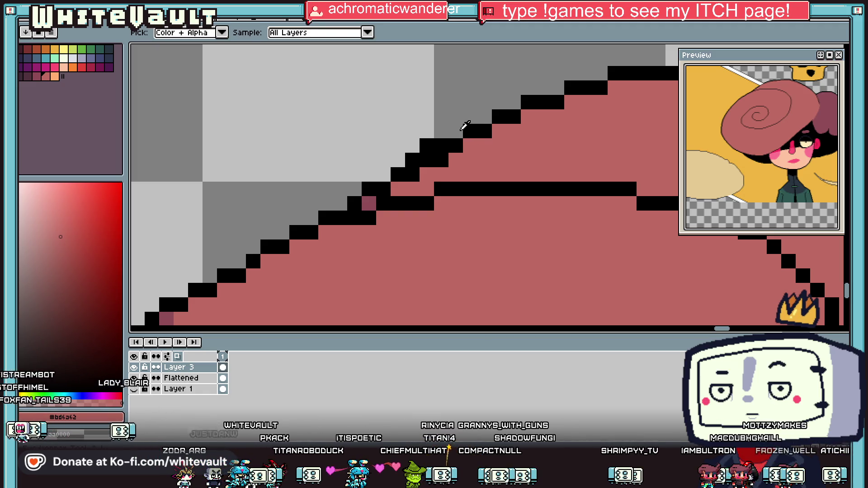
{"action": "left_click", "coordinate": [455, 150], "text": "alt"}
{"action": "left_click", "coordinate": [472, 145]}
{"action": "right_click", "coordinate": [441, 145]}
{"action": "right_click", "coordinate": [427, 145]}
{"action": "left_click", "coordinate": [470, 160], "text": "alt"}
{"action": "left_click", "coordinate": [455, 160]}
{"action": "left_click", "coordinate": [453, 139]}
{"action": "right_click", "coordinate": [452, 140]}
{"action": "left_click", "coordinate": [450, 134]}
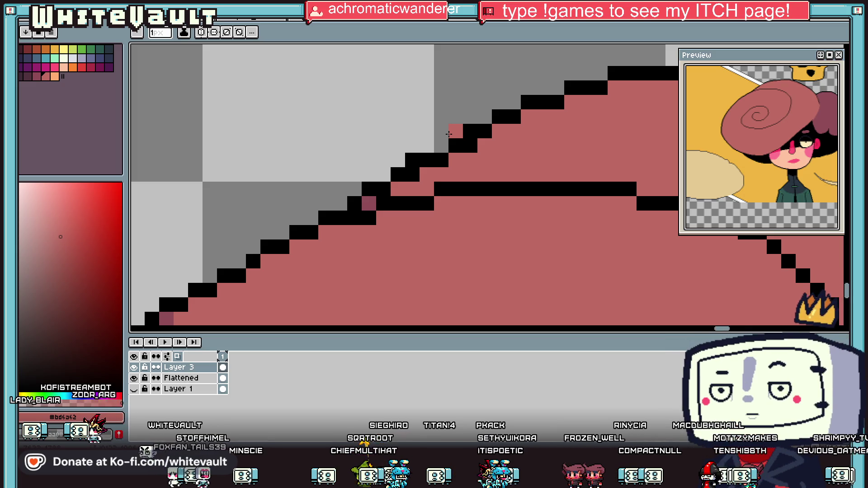
Paint over a stray black edge pixel with the sampled grey background colour.
{"action": "key", "text": "i"}
{"action": "scroll", "coordinate": [412, 131], "scroll_direction": "down", "scroll_amount": 3}
{"action": "scroll", "coordinate": [470, 103], "scroll_direction": "up", "scroll_amount": 3}
{"action": "left_click", "coordinate": [437, 126]}
{"action": "key", "text": "b"}
{"action": "left_click", "coordinate": [398, 159]}
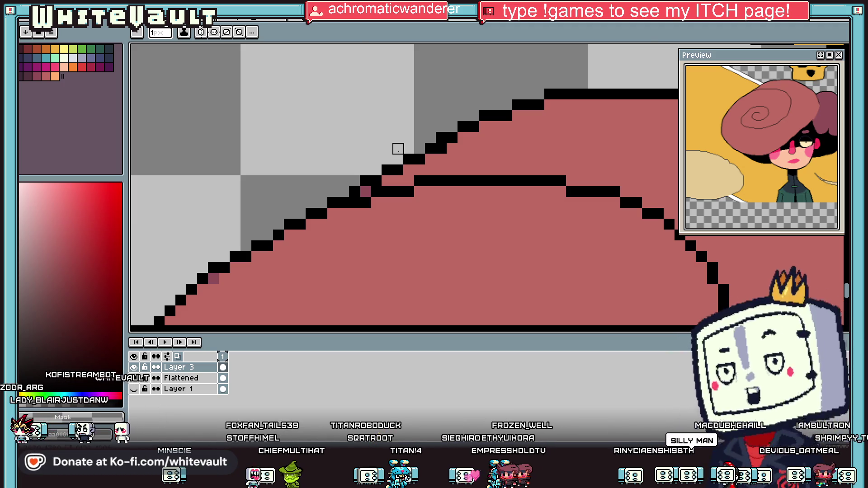
{"action": "scroll", "coordinate": [398, 149], "scroll_direction": "down", "scroll_amount": 3}
{"action": "scroll", "coordinate": [442, 144], "scroll_direction": "up", "scroll_amount": 3}
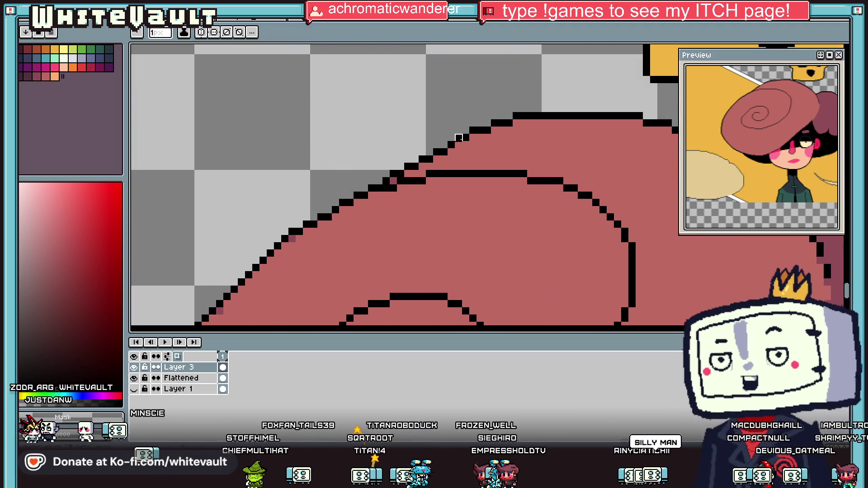
{"action": "key", "text": "i"}
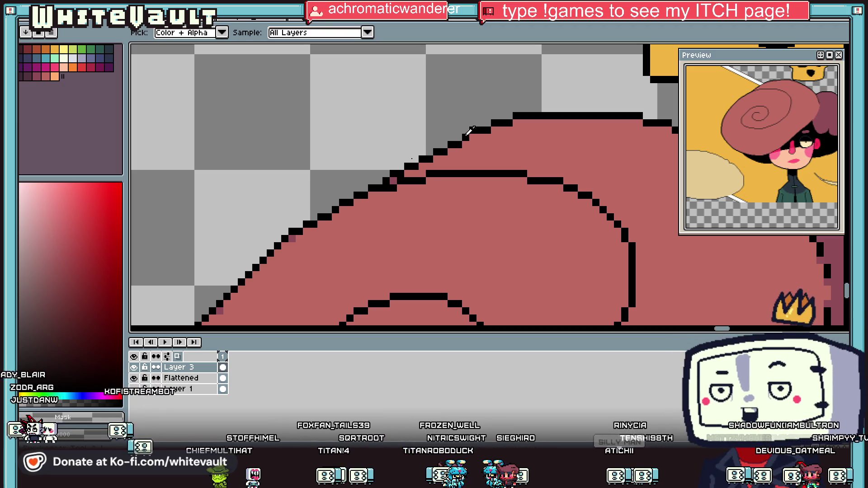
{"action": "key", "text": "b"}
{"action": "scroll", "coordinate": [471, 131], "scroll_direction": "down", "scroll_amount": 3}
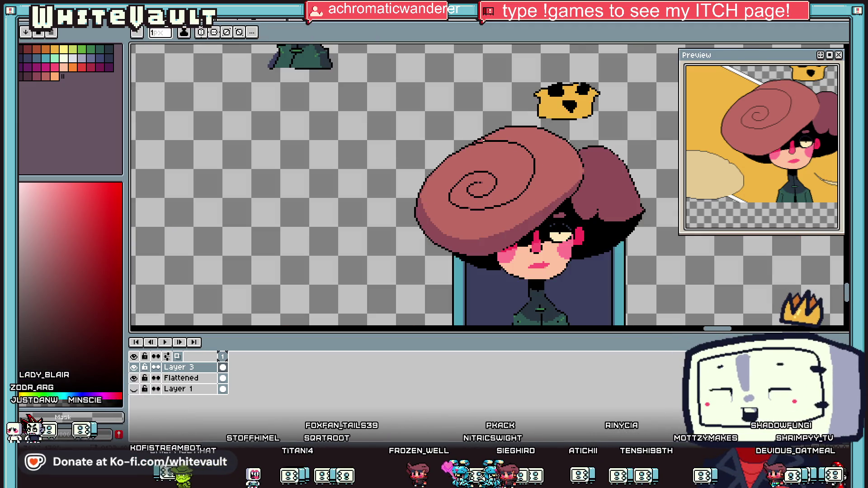
{"action": "key", "text": "i"}
{"action": "scroll", "coordinate": [485, 131], "scroll_direction": "up", "scroll_amount": 3}
{"action": "scroll", "coordinate": [474, 120], "scroll_direction": "down", "scroll_amount": 5}
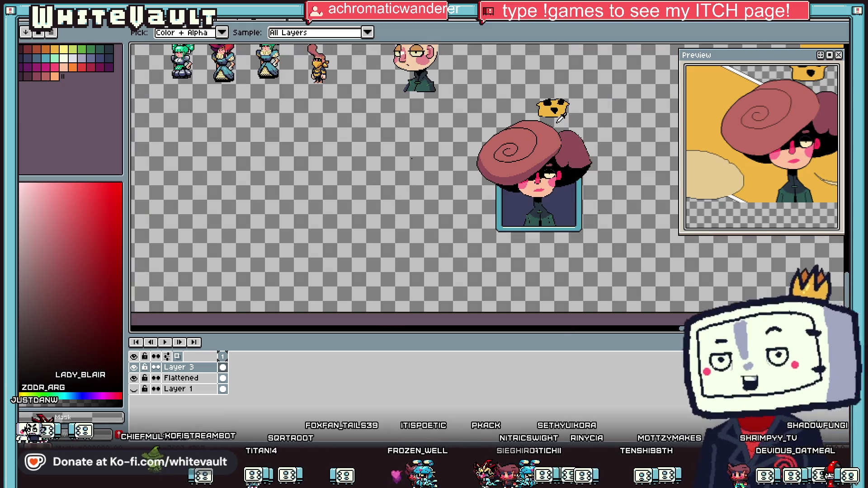
{"action": "scroll", "coordinate": [548, 118], "scroll_direction": "up", "scroll_amount": 4}
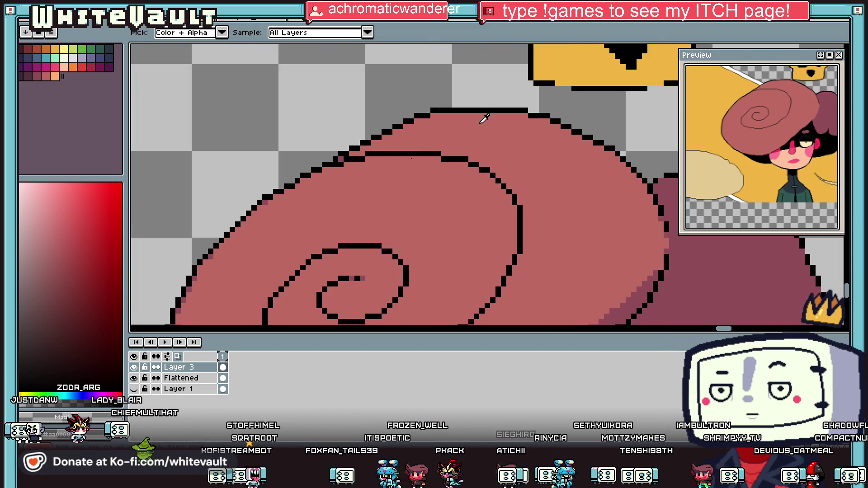
{"action": "key", "text": "b"}
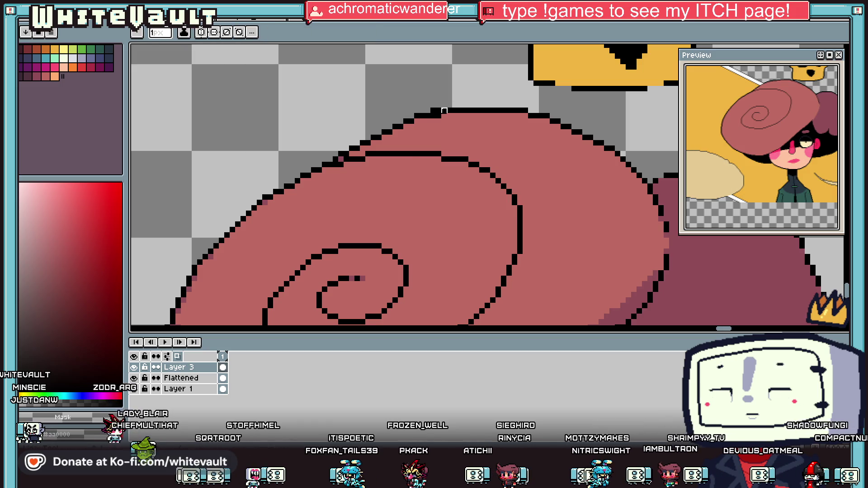
{"action": "scroll", "coordinate": [428, 110], "scroll_direction": "up", "scroll_amount": 1}
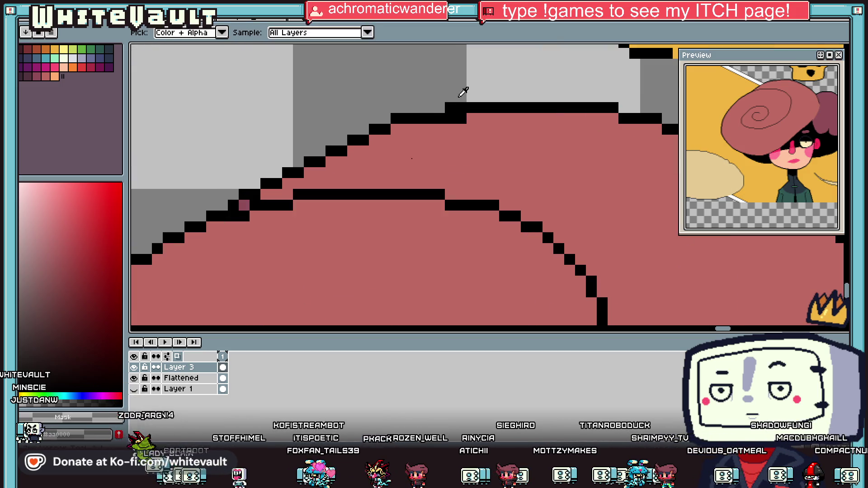
{"action": "scroll", "coordinate": [499, 127], "scroll_direction": "down", "scroll_amount": 3}
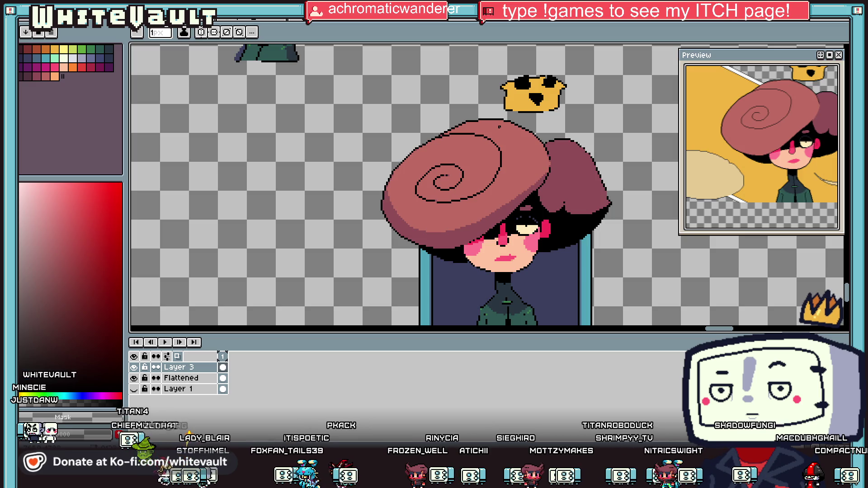
{"action": "key", "text": "i"}
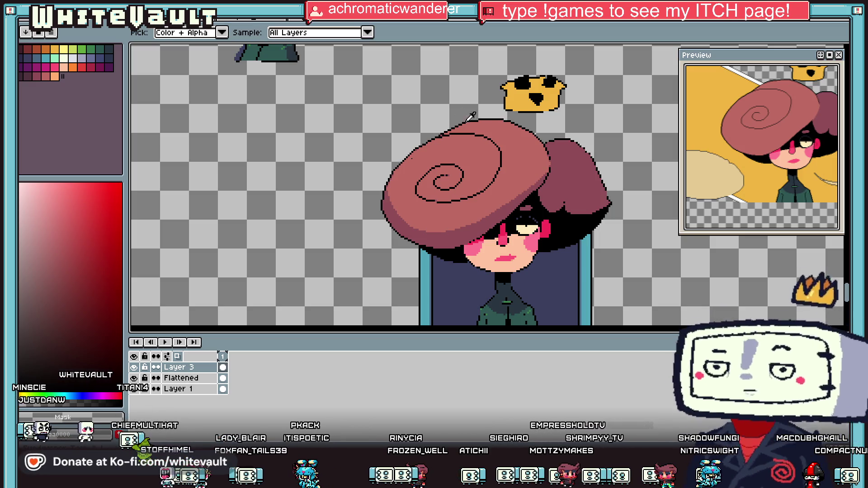
{"action": "scroll", "coordinate": [474, 121], "scroll_direction": "up", "scroll_amount": 3}
{"action": "scroll", "coordinate": [474, 120], "scroll_direction": "up", "scroll_amount": 2}
{"action": "left_click", "coordinate": [469, 139]}
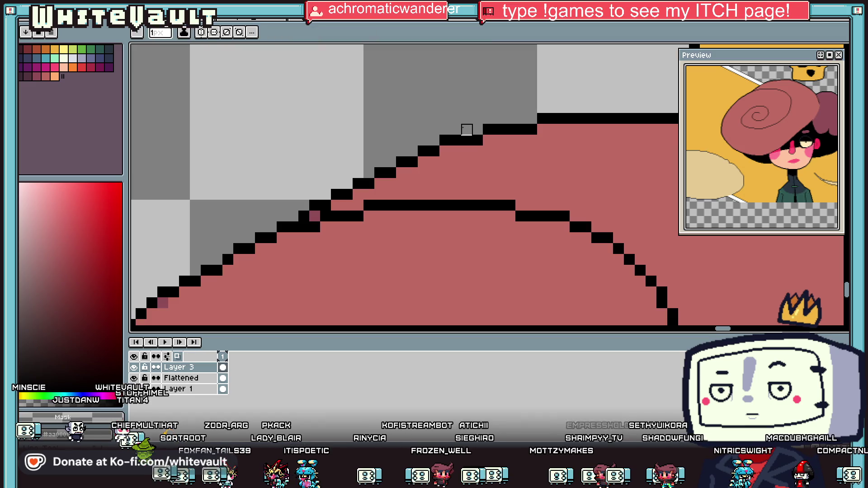
{"action": "key", "text": "i"}
{"action": "scroll", "coordinate": [466, 130], "scroll_direction": "down", "scroll_amount": 5}
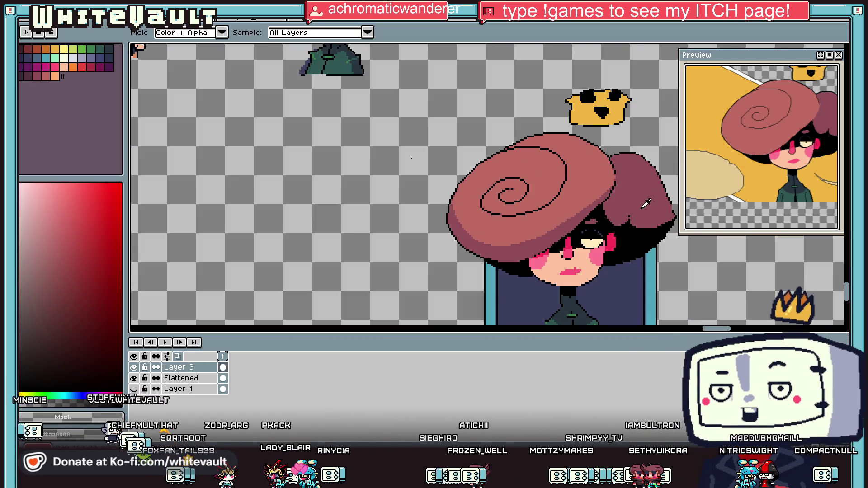
{"action": "scroll", "coordinate": [645, 206], "scroll_direction": "up", "scroll_amount": 3}
{"action": "left_click", "coordinate": [583, 143]}
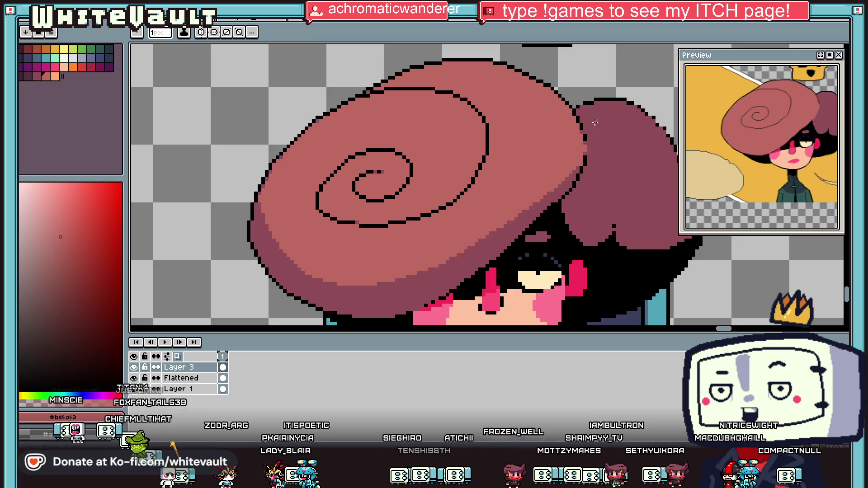
Paint a lighter pink highlight line across the dark hair with a 5px brush.
{"action": "scroll", "coordinate": [593, 127], "scroll_direction": "up", "scroll_amount": 3}
{"action": "scroll", "coordinate": [617, 120], "scroll_direction": "down", "scroll_amount": 4}
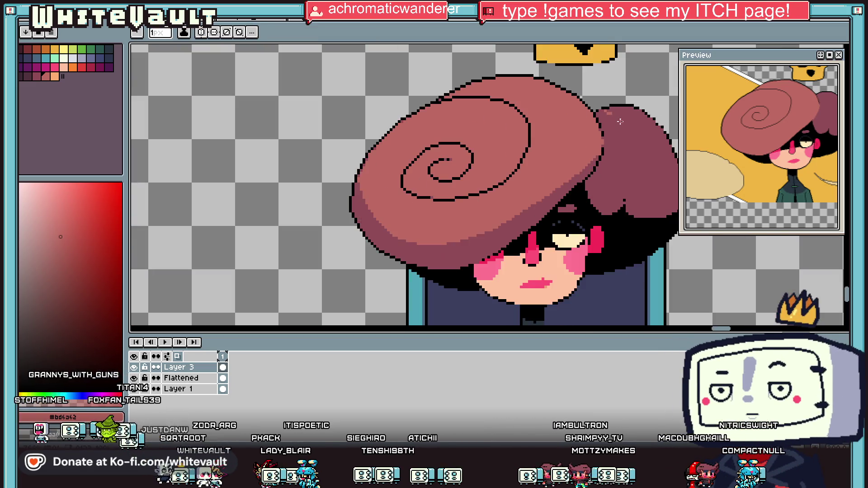
{"action": "scroll", "coordinate": [617, 120], "scroll_direction": "up", "scroll_amount": 4}
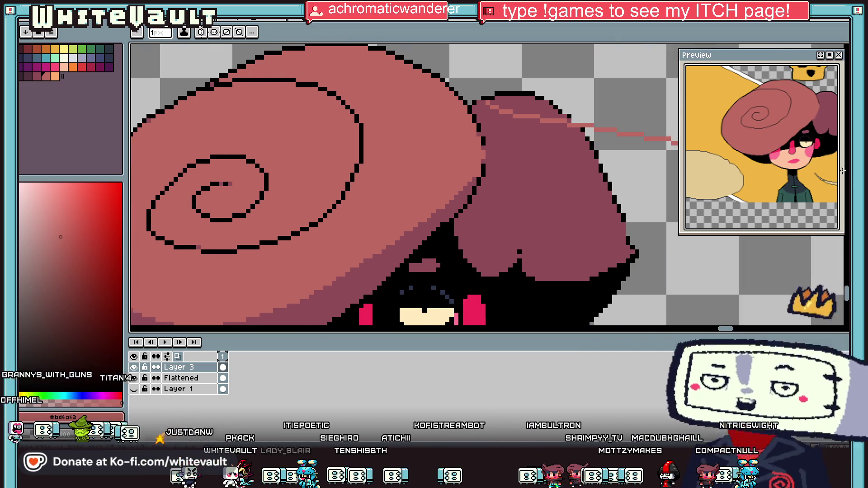
{"action": "left_click", "coordinate": [556, 153], "text": "shift"}
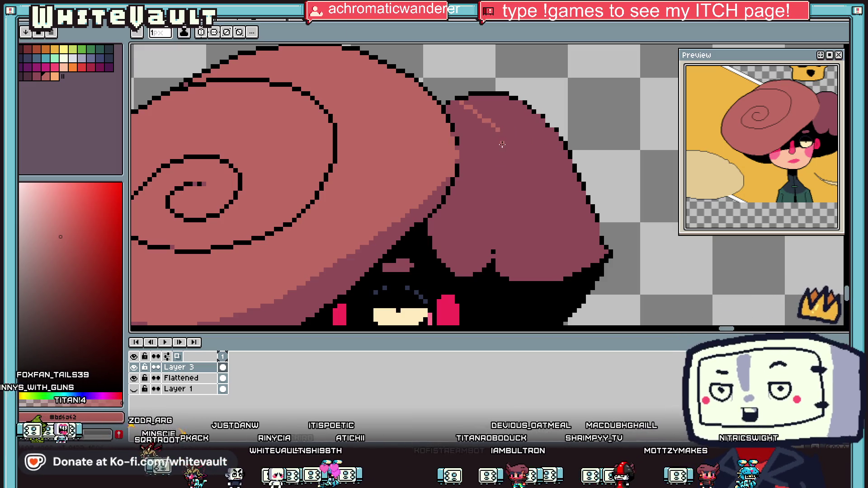
{"action": "key", "text": "plus"}
{"action": "key", "text": "plus"}
{"action": "key", "text": "plus"}
{"action": "mouse_move", "coordinate": [497, 127]}
{"action": "left_mouse_down"}
{"action": "mouse_move", "coordinate": [497, 197]}
{"action": "mouse_move", "coordinate": [548, 184]}
{"action": "mouse_move", "coordinate": [492, 113]}
{"action": "mouse_move", "coordinate": [466, 118]}
{"action": "mouse_move", "coordinate": [471, 113]}
{"action": "left_mouse_up"}
{"action": "scroll", "coordinate": [521, 179], "scroll_direction": "down", "scroll_amount": 4}
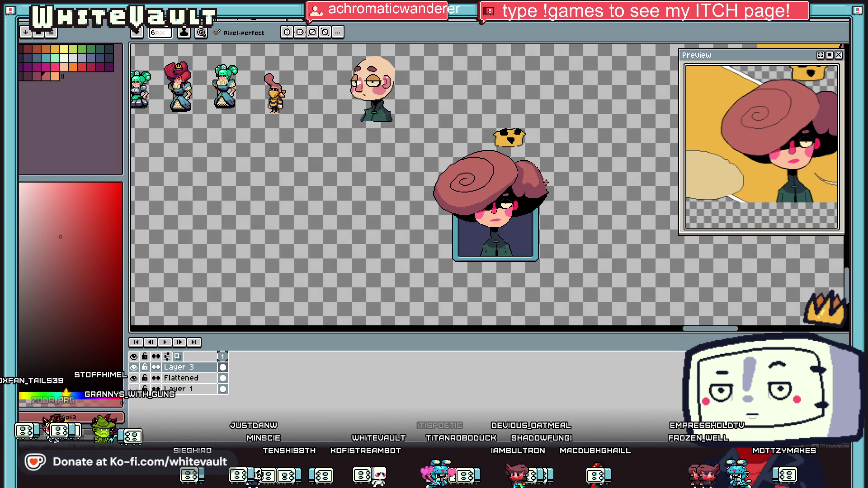
{"action": "scroll", "coordinate": [542, 178], "scroll_direction": "up", "scroll_amount": 1}
{"action": "key", "text": "ctrl"}
{"action": "scroll", "coordinate": [542, 178], "scroll_direction": "up", "scroll_amount": 3}
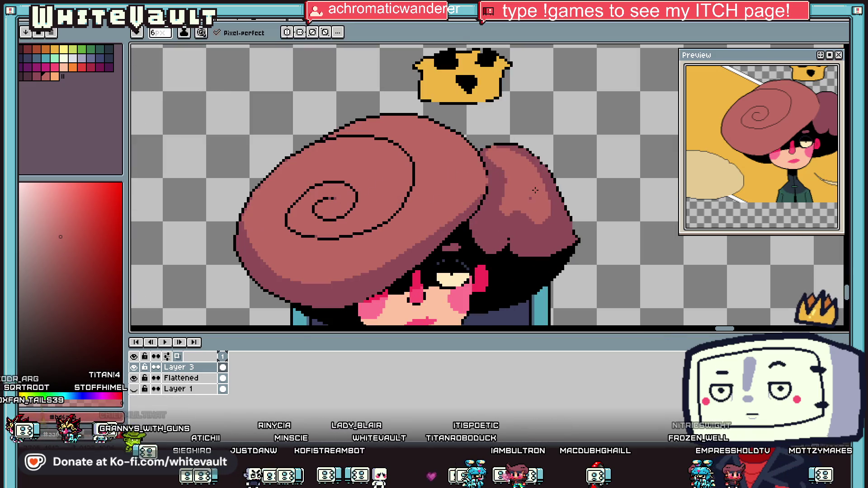
Fill a gap inside the hair outline with dark pink and reshape its stepped pixels.
{"action": "key", "text": "alt"}
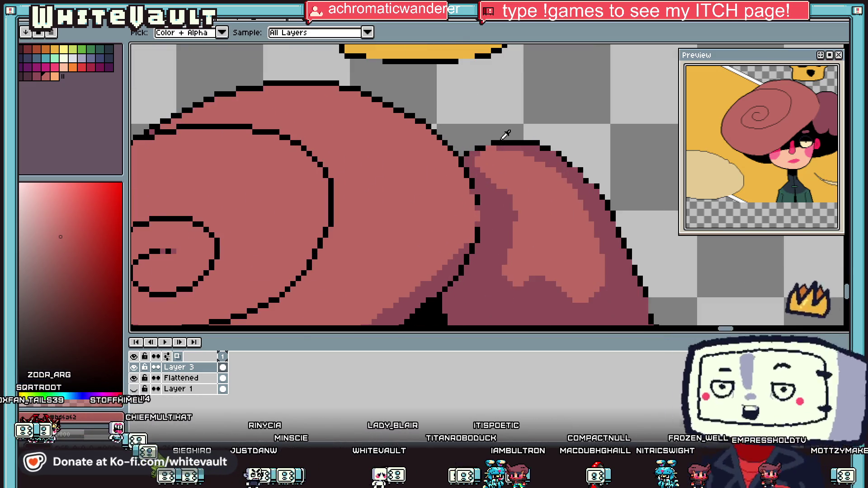
{"action": "scroll", "coordinate": [497, 145], "scroll_direction": "up", "scroll_amount": 2}
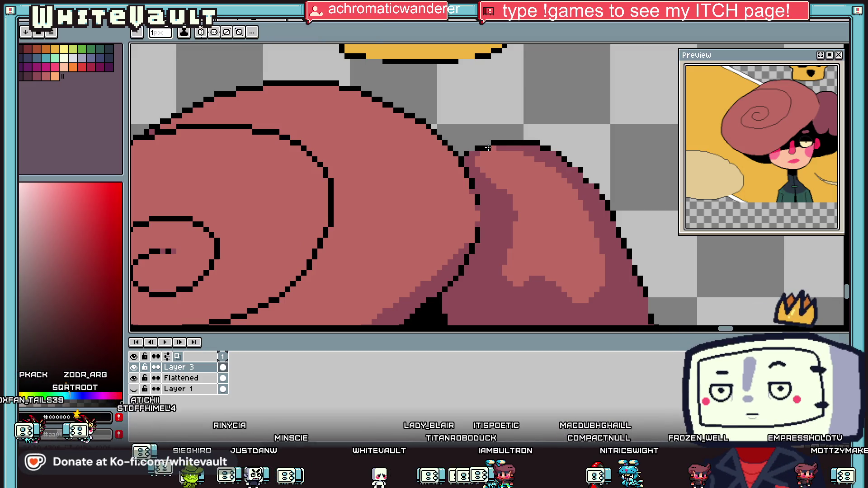
{"action": "key", "text": "alt"}
{"action": "scroll", "coordinate": [526, 187], "scroll_direction": "down", "scroll_amount": 5}
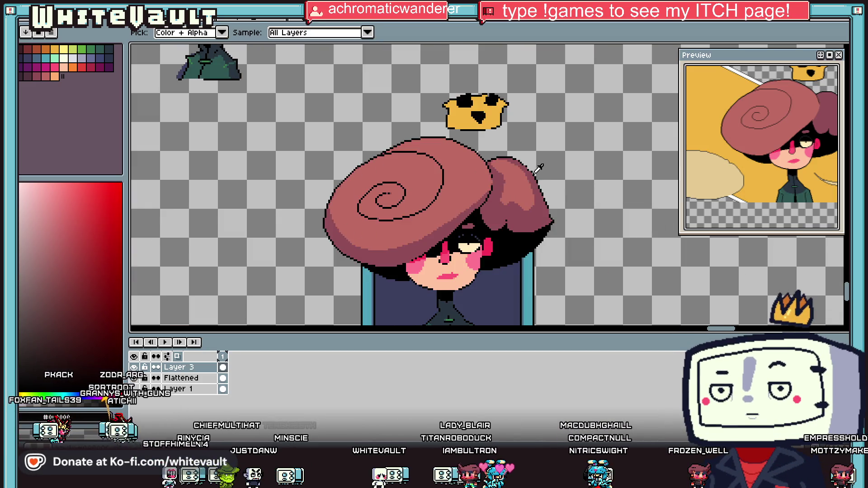
{"action": "scroll", "coordinate": [539, 170], "scroll_direction": "up", "scroll_amount": 5}
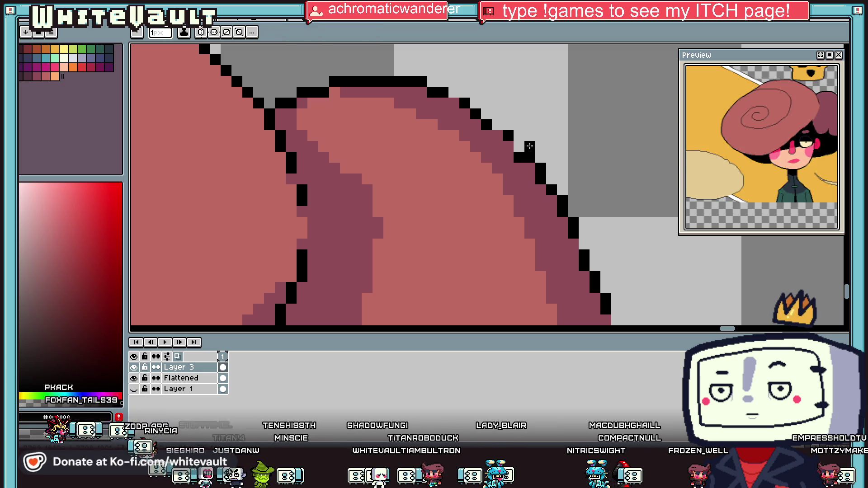
{"action": "left_click", "coordinate": [519, 146]}
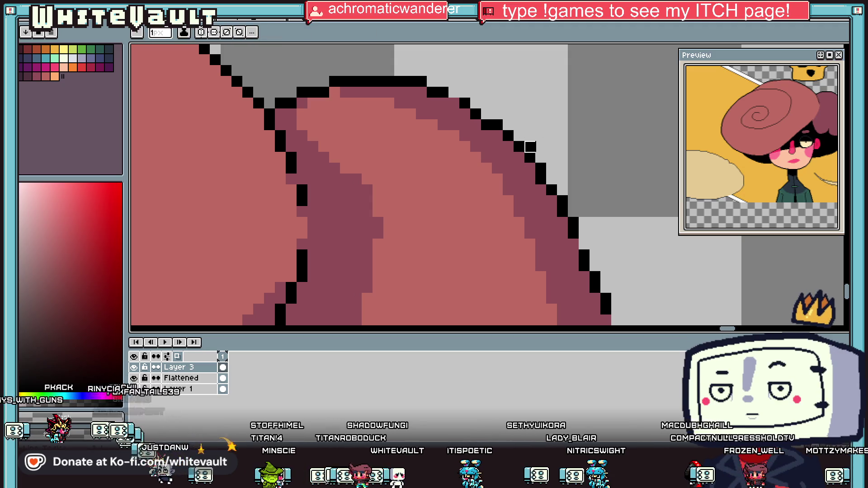
{"action": "scroll", "coordinate": [519, 137], "scroll_direction": "down", "scroll_amount": 5}
{"action": "scroll", "coordinate": [519, 138], "scroll_direction": "up", "scroll_amount": 5}
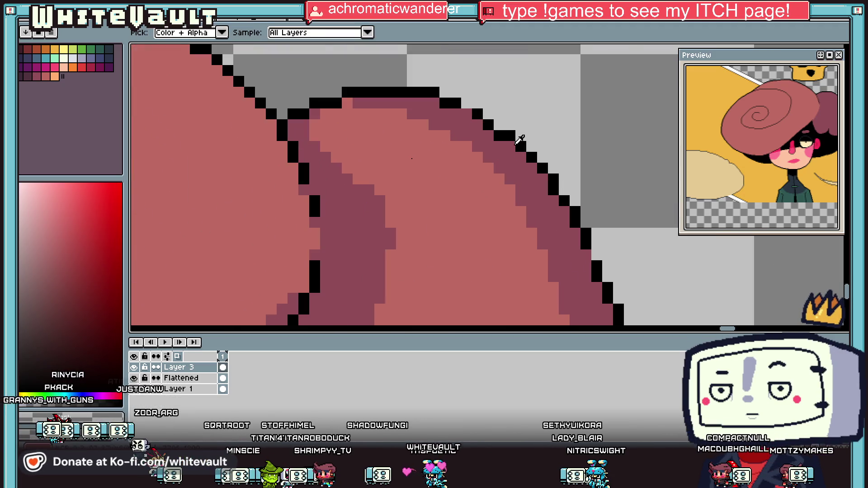
{"action": "left_click", "coordinate": [499, 135]}
{"action": "left_click", "coordinate": [510, 136], "text": "alt"}
{"action": "left_click", "coordinate": [499, 125]}
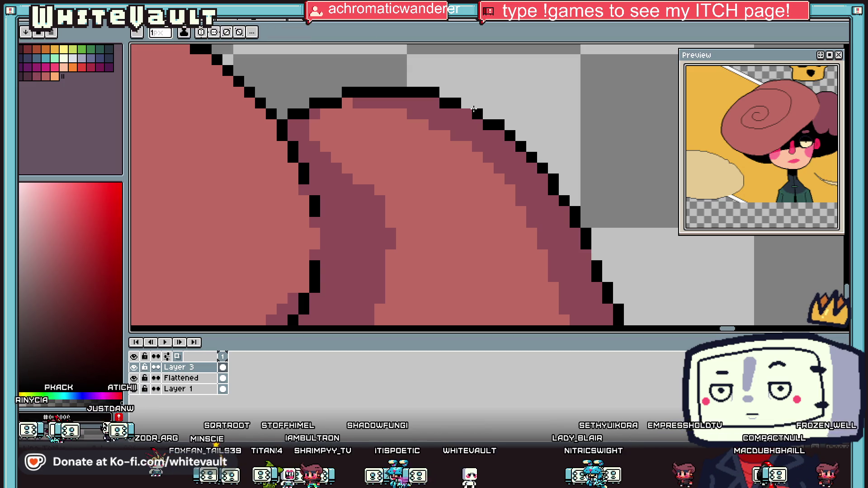
Pick the black outline colour and redraw the lump's right outline, zooming to check it.
{"action": "key", "text": "alt"}
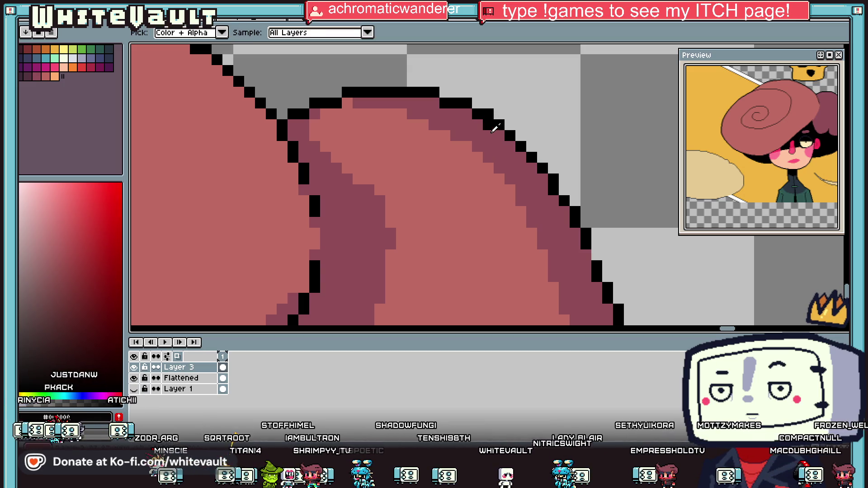
{"action": "scroll", "coordinate": [499, 113], "scroll_direction": "down", "scroll_amount": 3}
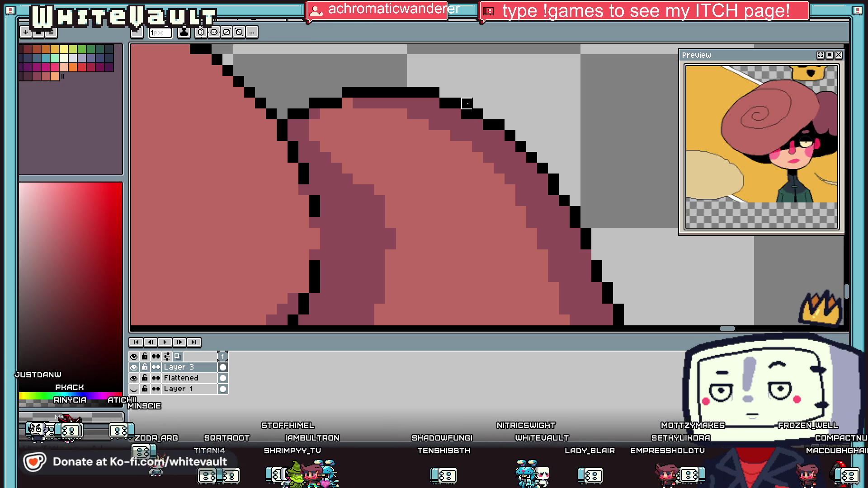
{"action": "scroll", "coordinate": [507, 164], "scroll_direction": "down", "scroll_amount": 1}
{"action": "scroll", "coordinate": [507, 164], "scroll_direction": "down", "scroll_amount": 1}
{"action": "scroll", "coordinate": [501, 162], "scroll_direction": "up", "scroll_amount": 3}
{"action": "scroll", "coordinate": [499, 159], "scroll_direction": "up", "scroll_amount": 1}
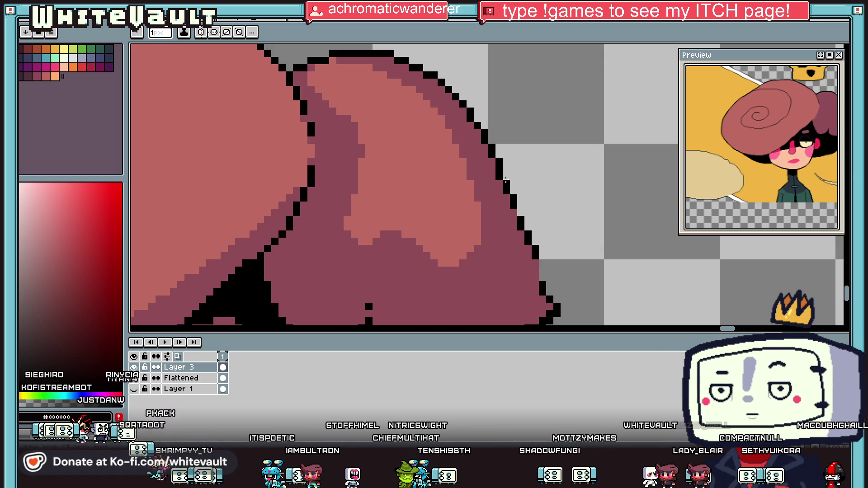
{"action": "left_click", "coordinate": [500, 191], "text": "alt"}
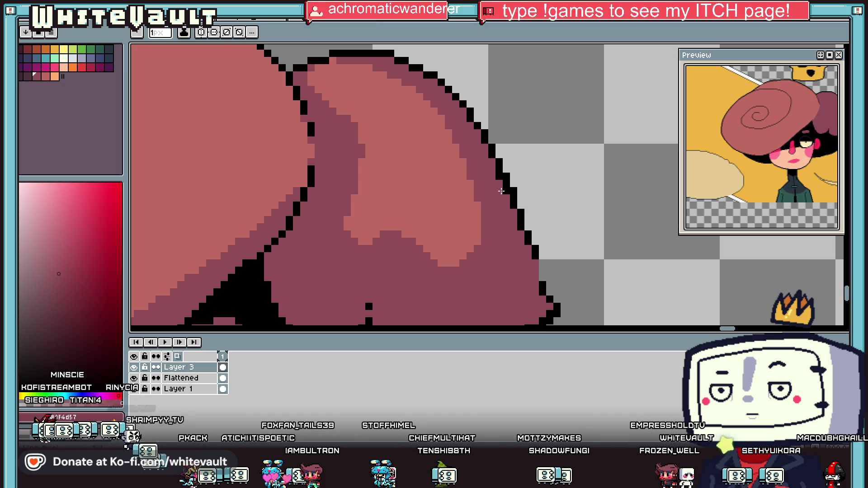
{"action": "left_click", "coordinate": [528, 246], "text": "alt"}
{"action": "key", "text": "alt"}
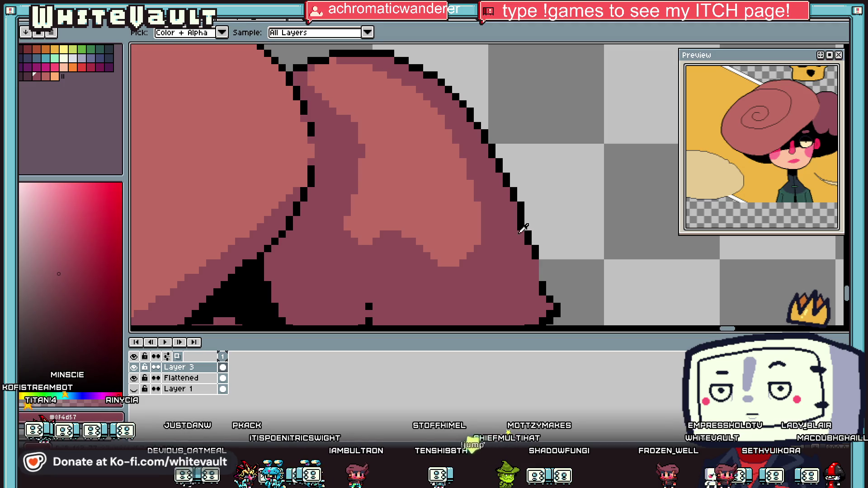
{"action": "left_click", "coordinate": [529, 225], "text": "alt"}
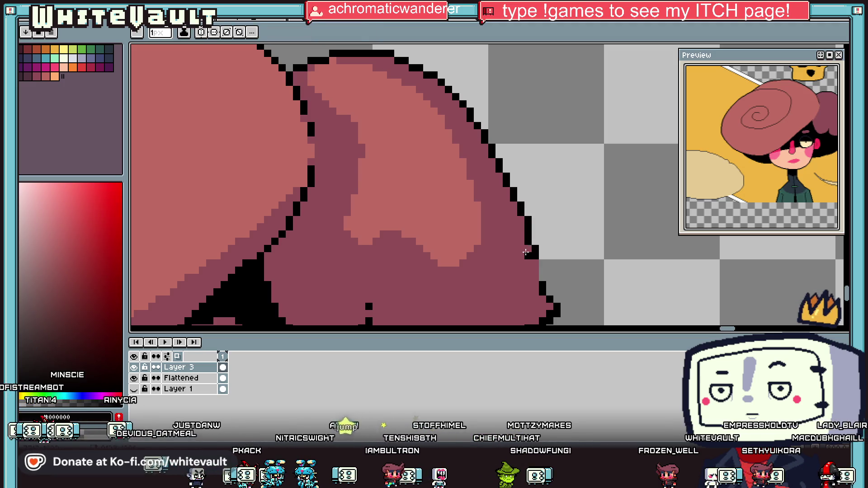
{"action": "left_click_drag", "start_coordinate": [535, 244], "coordinate": [541, 264]}
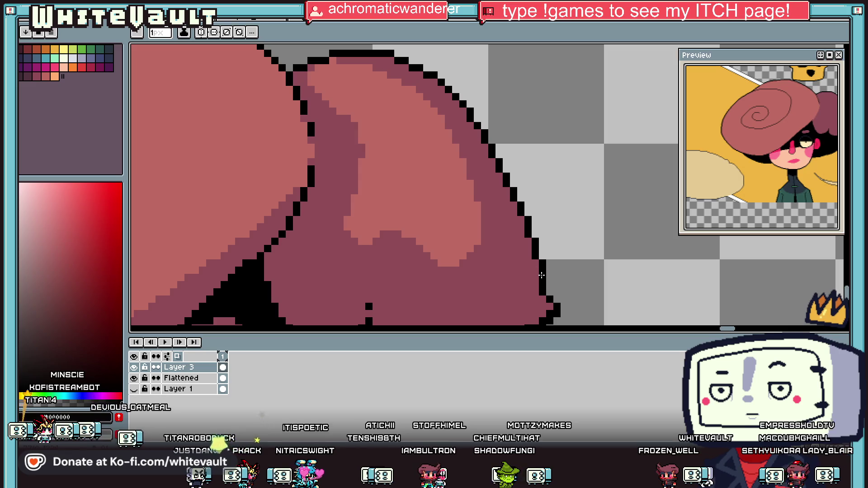
{"action": "scroll", "coordinate": [542, 274], "scroll_direction": "down", "scroll_amount": 4}
{"action": "scroll", "coordinate": [548, 242], "scroll_direction": "up", "scroll_amount": 4}
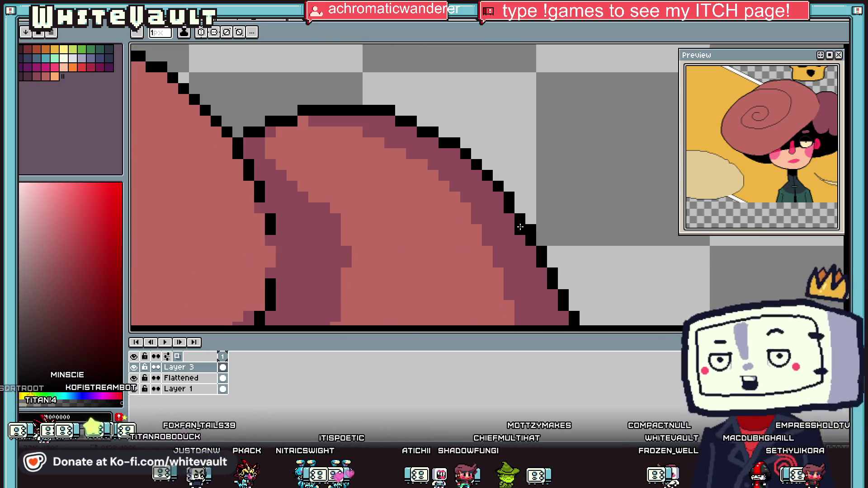
{"action": "scroll", "coordinate": [525, 207], "scroll_direction": "down", "scroll_amount": 3}
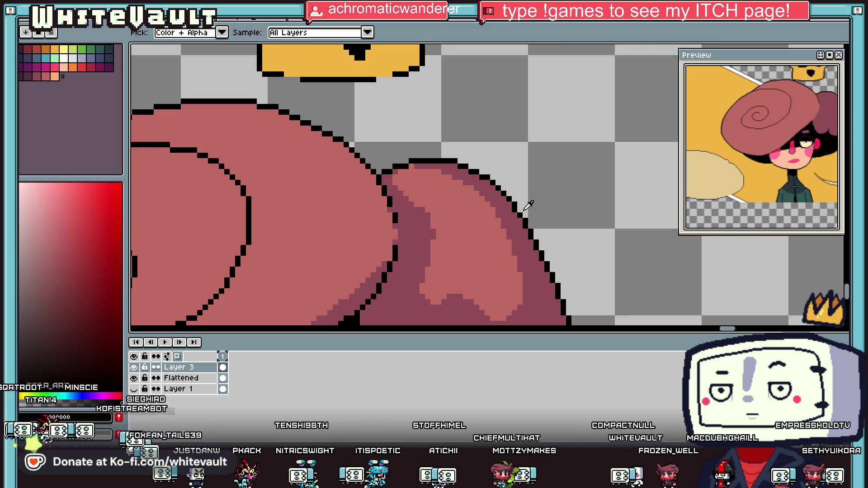
{"action": "scroll", "coordinate": [537, 195], "scroll_direction": "up", "scroll_amount": 2}
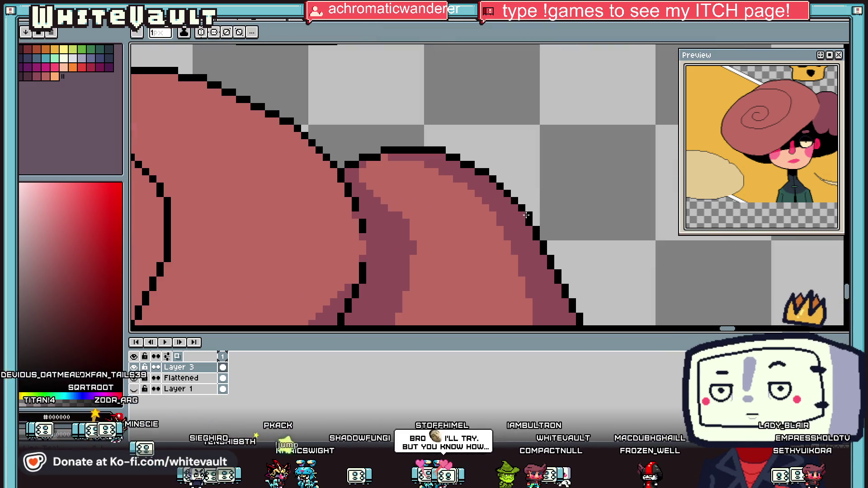
{"action": "scroll", "coordinate": [560, 231], "scroll_direction": "down", "scroll_amount": 2}
{"action": "scroll", "coordinate": [559, 231], "scroll_direction": "down", "scroll_amount": 1}
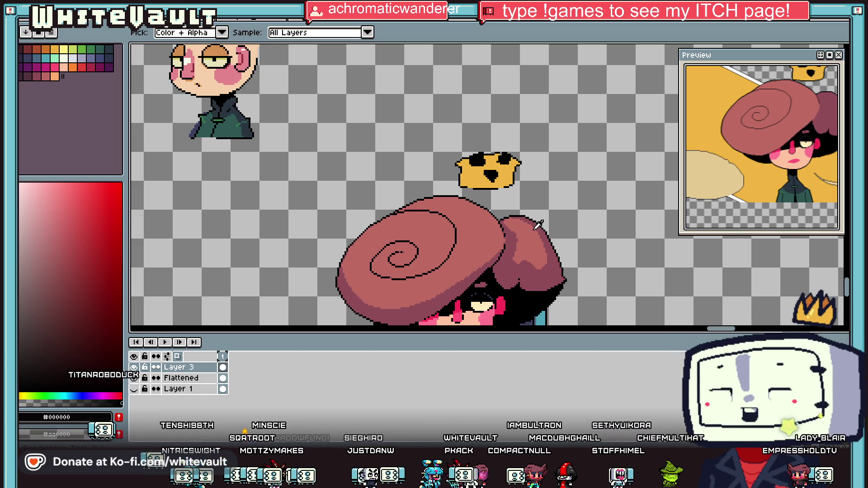
{"action": "scroll", "coordinate": [520, 216], "scroll_direction": "up", "scroll_amount": 2}
Sample the hat's darker mauve and shift it to a deeper, more saturated red.
{"action": "left_click", "coordinate": [520, 216]}
{"action": "scroll", "coordinate": [488, 218], "scroll_direction": "up", "scroll_amount": 1}
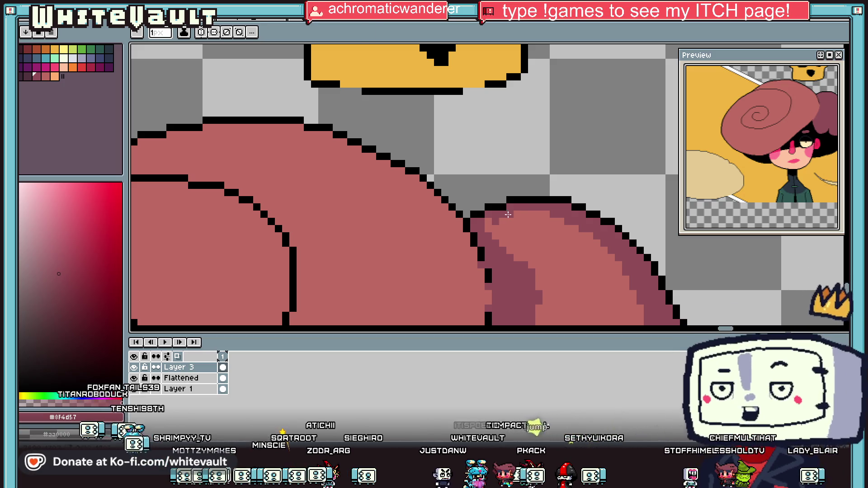
{"action": "left_click", "coordinate": [498, 218], "text": "alt"}
{"action": "scroll", "coordinate": [519, 221], "scroll_direction": "down", "scroll_amount": 3}
{"action": "scroll", "coordinate": [520, 220], "scroll_direction": "down", "scroll_amount": 2}
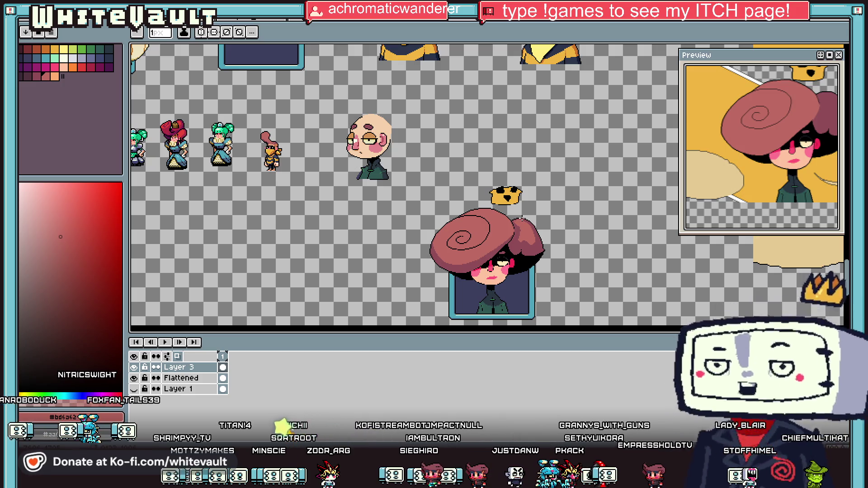
{"action": "key", "text": "alt"}
{"action": "scroll", "coordinate": [513, 236], "scroll_direction": "up", "scroll_amount": 5}
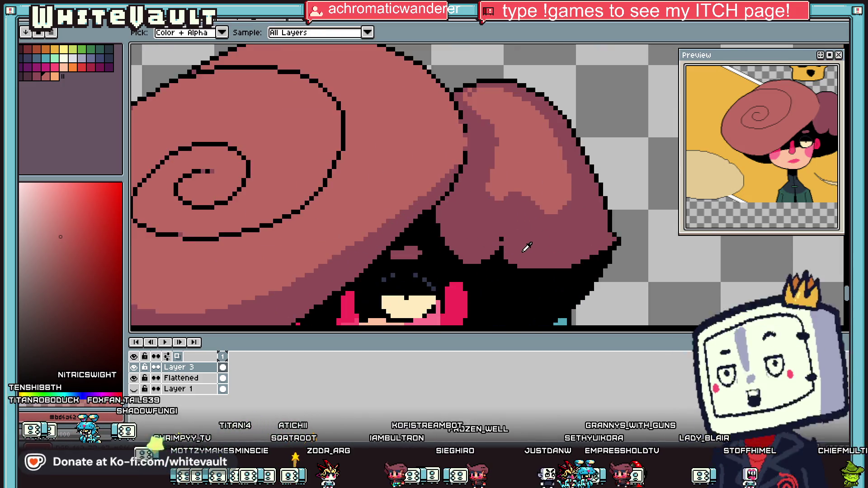
{"action": "left_click", "coordinate": [519, 244]}
{"action": "left_click", "coordinate": [87, 296]}
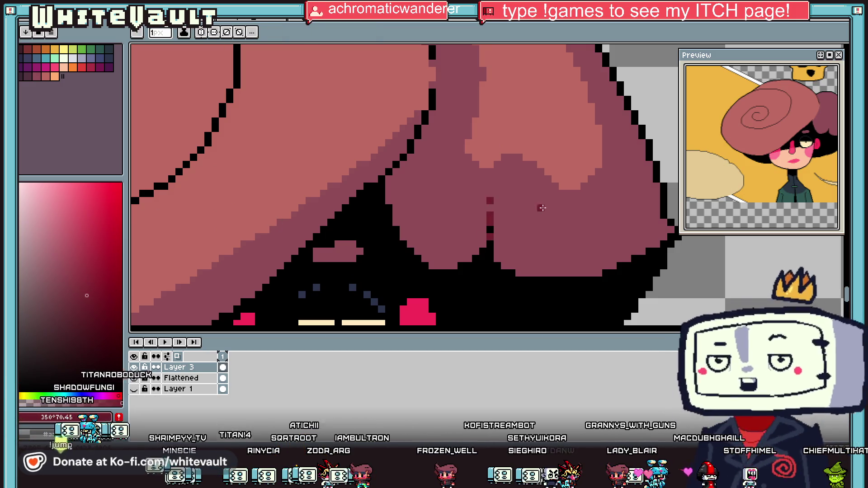
{"action": "scroll", "coordinate": [528, 246], "scroll_direction": "down", "scroll_amount": 5}
{"action": "scroll", "coordinate": [528, 246], "scroll_direction": "up", "scroll_amount": 5}
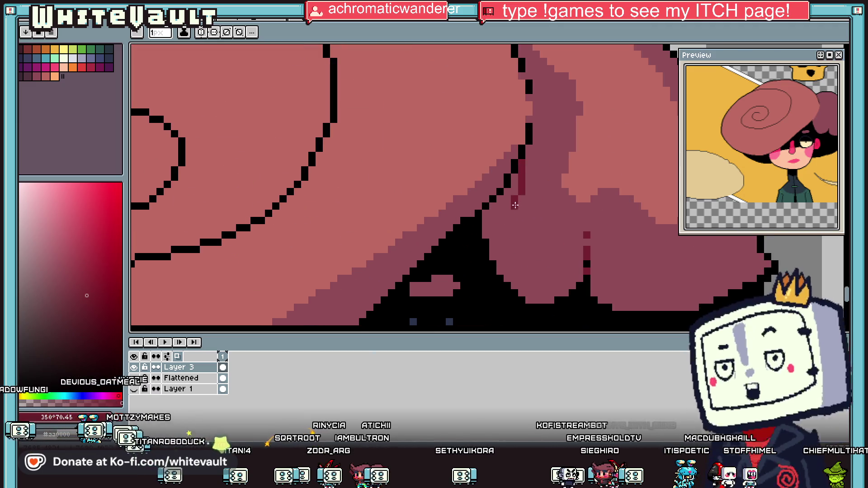
Pencil the dark red crease line and bucket-fill the strip beside it.
{"action": "left_click_drag", "start_coordinate": [508, 261], "coordinate": [508, 265]}
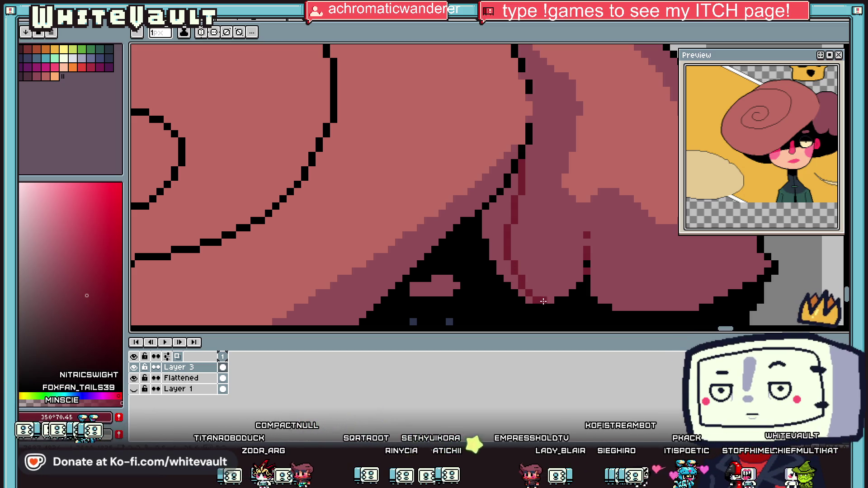
{"action": "left_click_drag", "start_coordinate": [542, 301], "coordinate": [535, 302]}
{"action": "key", "text": "g"}
{"action": "left_click", "coordinate": [524, 291]}
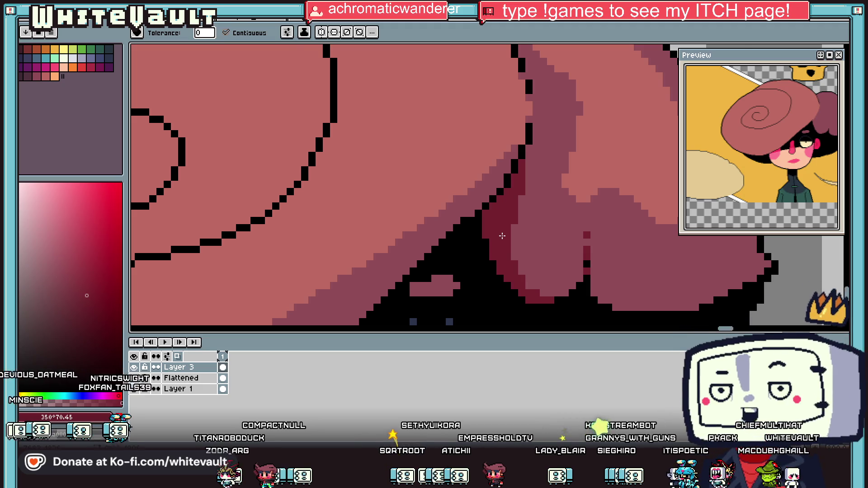
{"action": "scroll", "coordinate": [492, 235], "scroll_direction": "down", "scroll_amount": 5}
{"action": "key", "text": "b"}
{"action": "scroll", "coordinate": [491, 234], "scroll_direction": "up", "scroll_amount": 3}
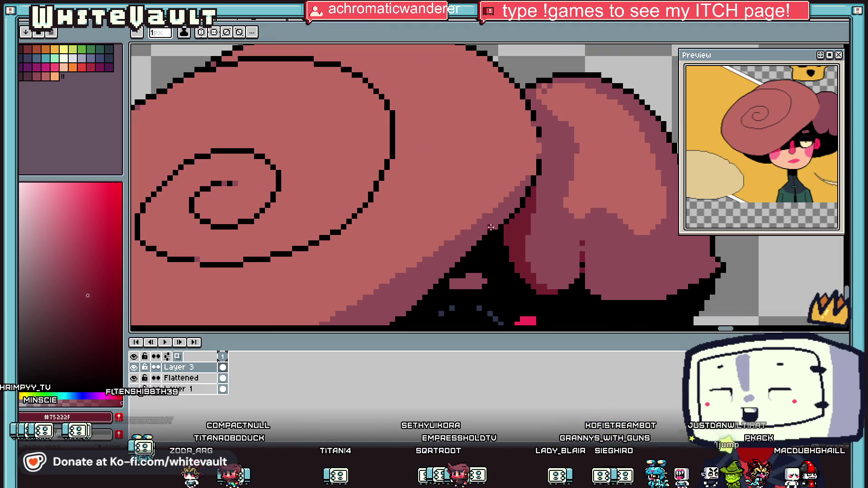
Draw dark red shading along the brim's lower edge and bucket-fill the band beneath it.
{"action": "scroll", "coordinate": [491, 228], "scroll_direction": "down", "scroll_amount": 2}
{"action": "scroll", "coordinate": [382, 271], "scroll_direction": "down", "scroll_amount": 2}
{"action": "scroll", "coordinate": [381, 263], "scroll_direction": "up", "scroll_amount": 3}
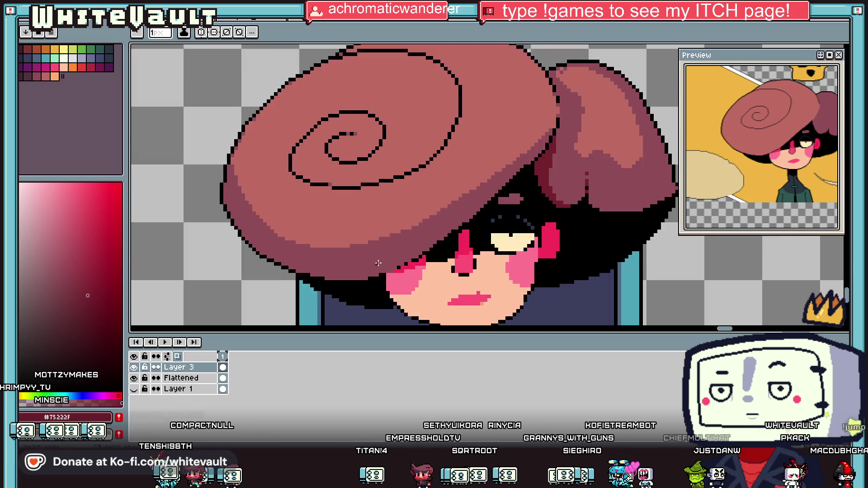
{"action": "scroll", "coordinate": [242, 237], "scroll_direction": "up", "scroll_amount": 2}
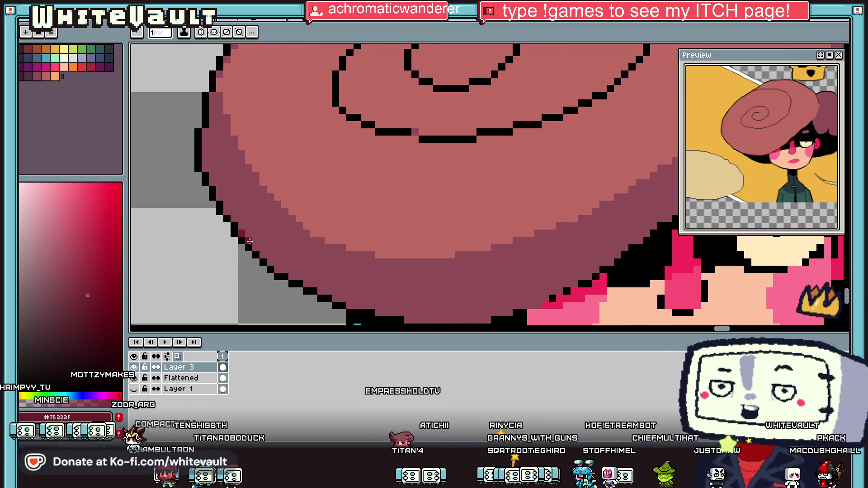
{"action": "mouse_move", "coordinate": [281, 273]}
{"action": "left_mouse_down"}
{"action": "mouse_move", "coordinate": [321, 291]}
{"action": "mouse_move", "coordinate": [425, 293]}
{"action": "mouse_move", "coordinate": [418, 300]}
{"action": "mouse_move", "coordinate": [529, 288]}
{"action": "left_mouse_up"}
{"action": "left_click_drag", "start_coordinate": [606, 252], "coordinate": [615, 256]}
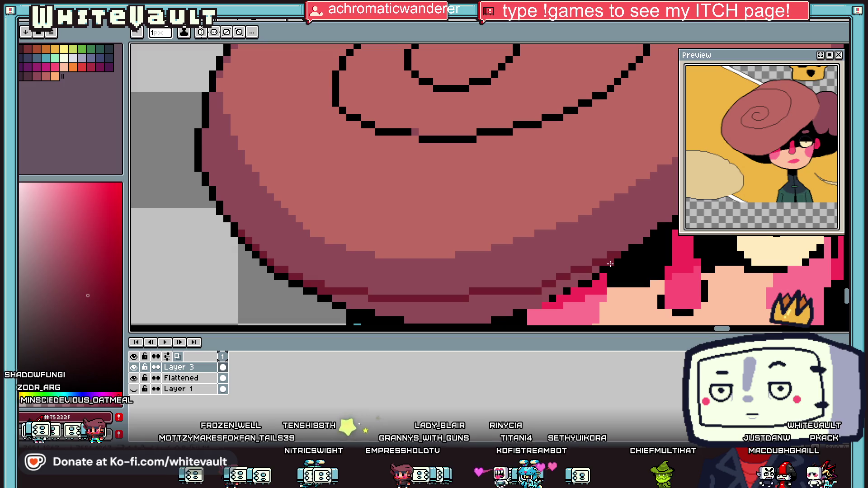
{"action": "key", "text": "g"}
{"action": "left_click", "coordinate": [579, 276]}
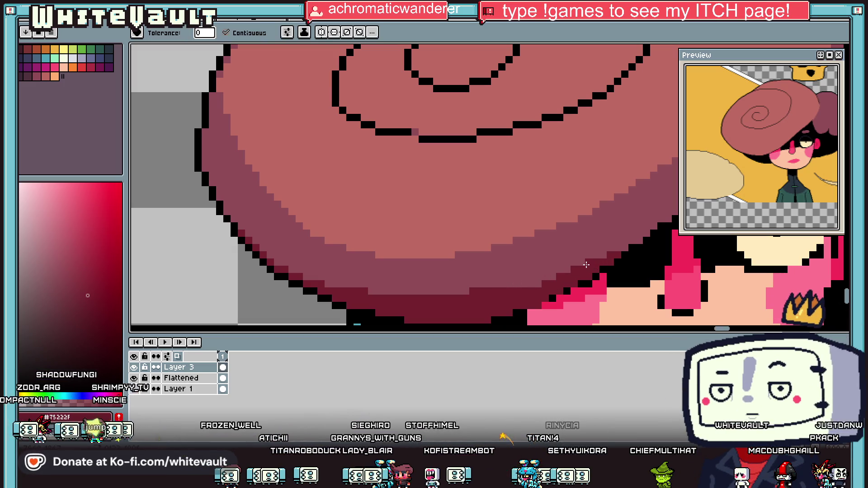
{"action": "scroll", "coordinate": [586, 264], "scroll_direction": "down", "scroll_amount": 4}
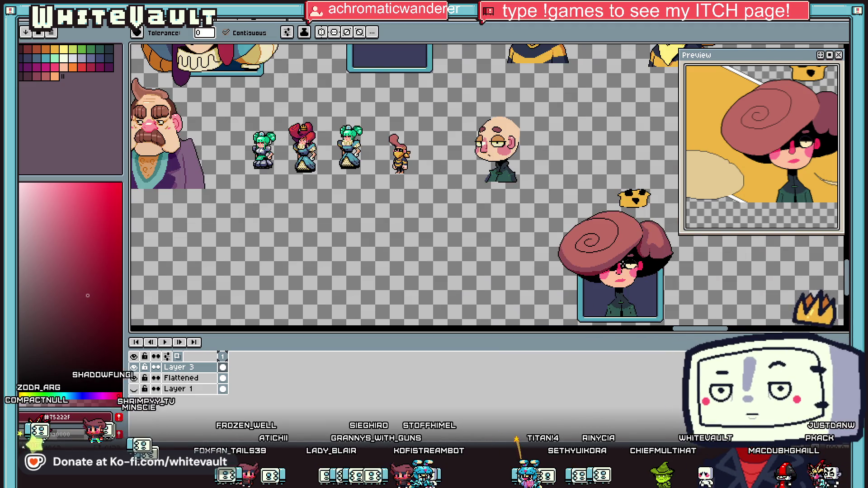
{"action": "scroll", "coordinate": [626, 272], "scroll_direction": "up", "scroll_amount": 4}
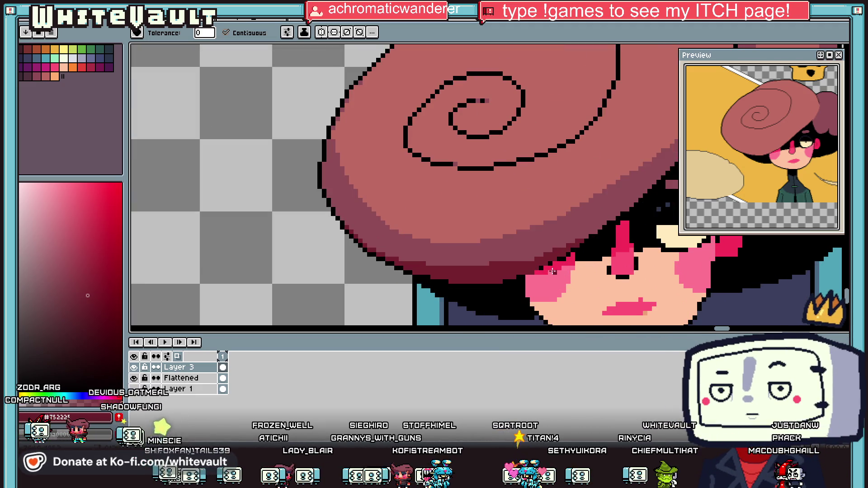
Repaint stray shadow pixels on the brim with sampled mauve, then pick black.
{"action": "left_click", "coordinate": [563, 247], "text": "alt"}
{"action": "scroll", "coordinate": [577, 236], "scroll_direction": "up", "scroll_amount": 2}
{"action": "key", "text": "b"}
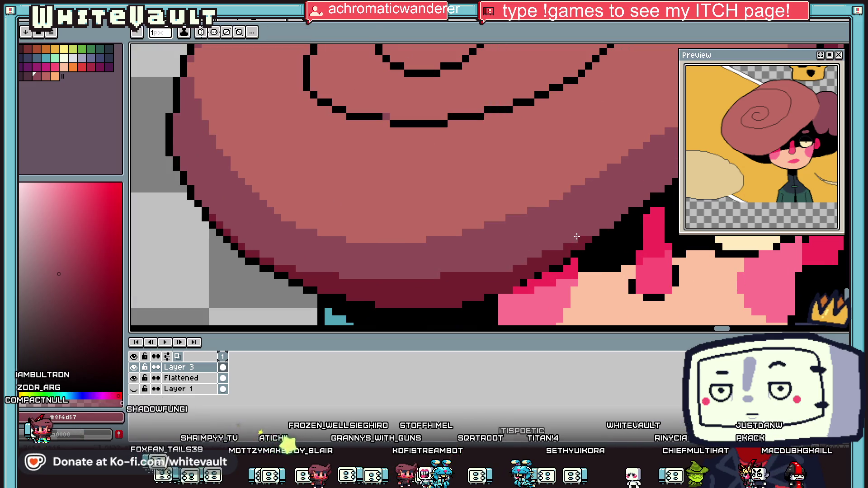
{"action": "left_click", "coordinate": [535, 262]}
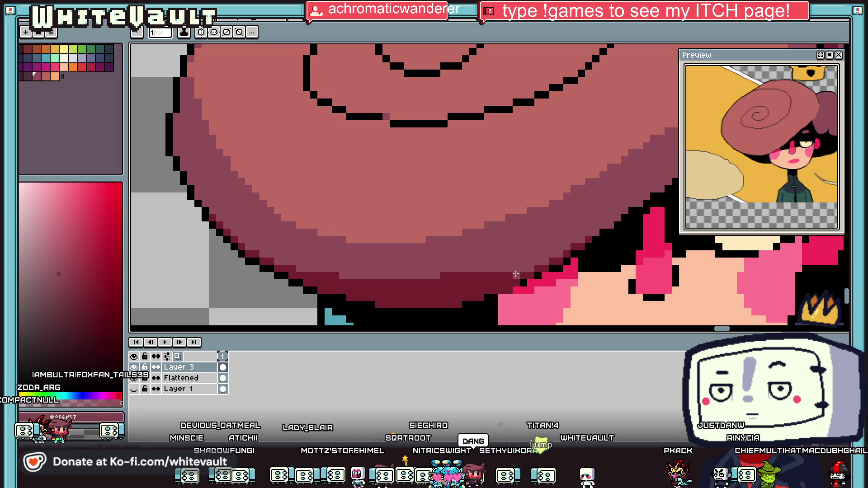
{"action": "scroll", "coordinate": [454, 275], "scroll_direction": "down", "scroll_amount": 3}
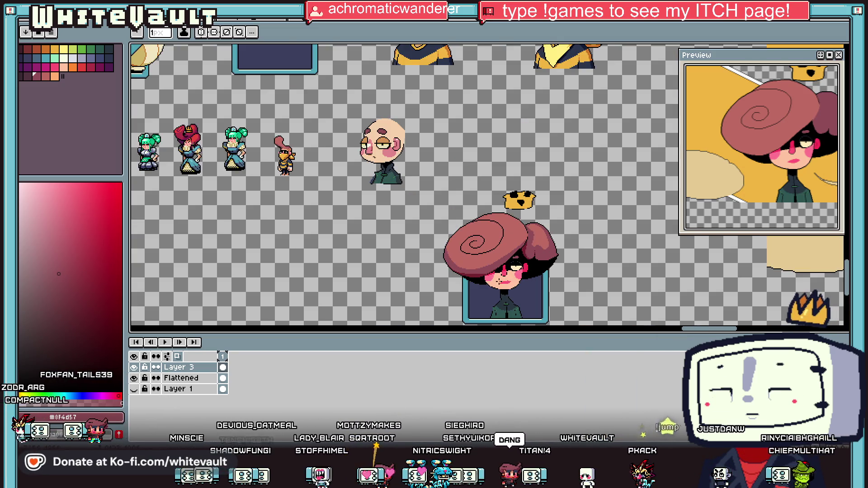
{"action": "scroll", "coordinate": [486, 232], "scroll_direction": "up", "scroll_amount": 3}
{"action": "left_click", "coordinate": [458, 247], "text": "alt"}
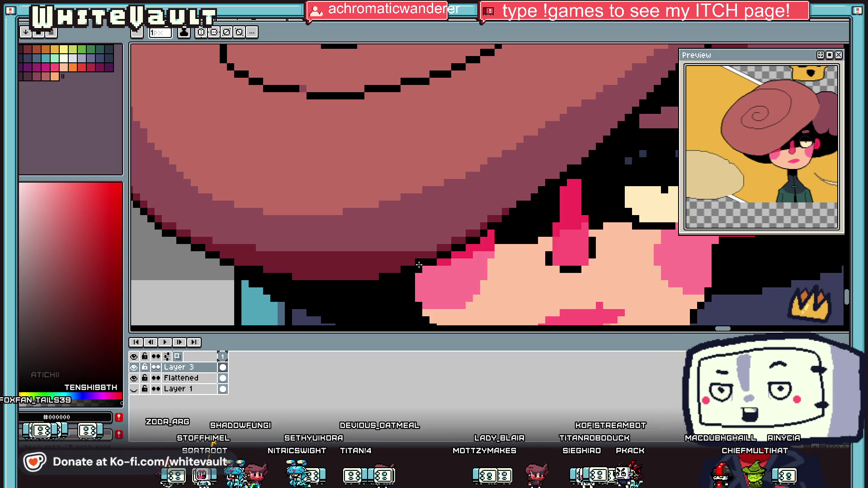
{"action": "key", "text": "i"}
{"action": "scroll", "coordinate": [419, 265], "scroll_direction": "down", "scroll_amount": 5}
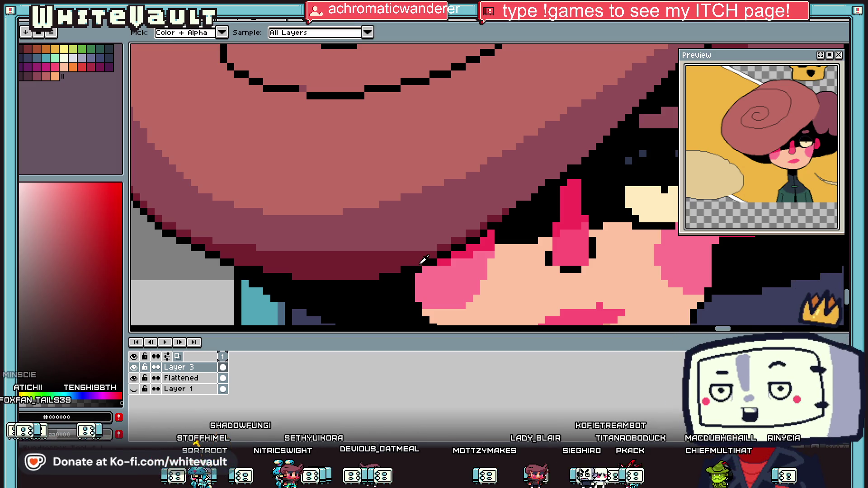
{"action": "scroll", "coordinate": [493, 231], "scroll_direction": "up", "scroll_amount": 3}
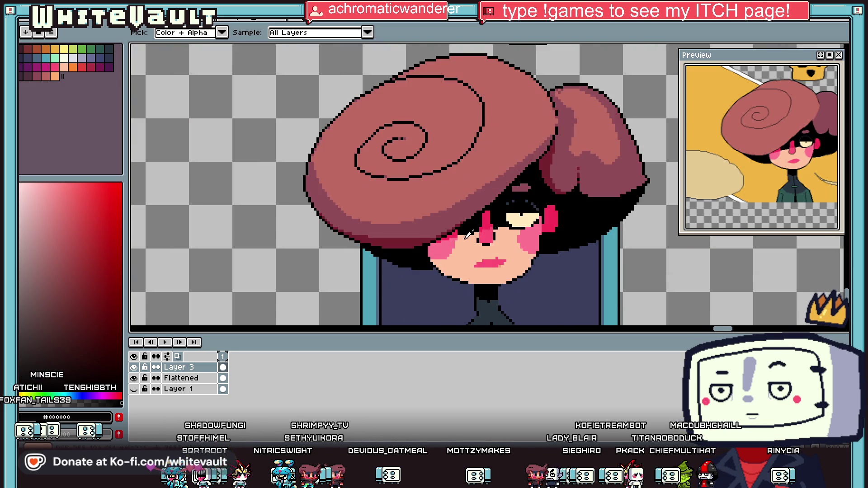
{"action": "scroll", "coordinate": [468, 235], "scroll_direction": "up", "scroll_amount": 2}
{"action": "left_click", "coordinate": [455, 231]}
{"action": "key", "text": "g"}
{"action": "scroll", "coordinate": [452, 235], "scroll_direction": "up", "scroll_amount": 1}
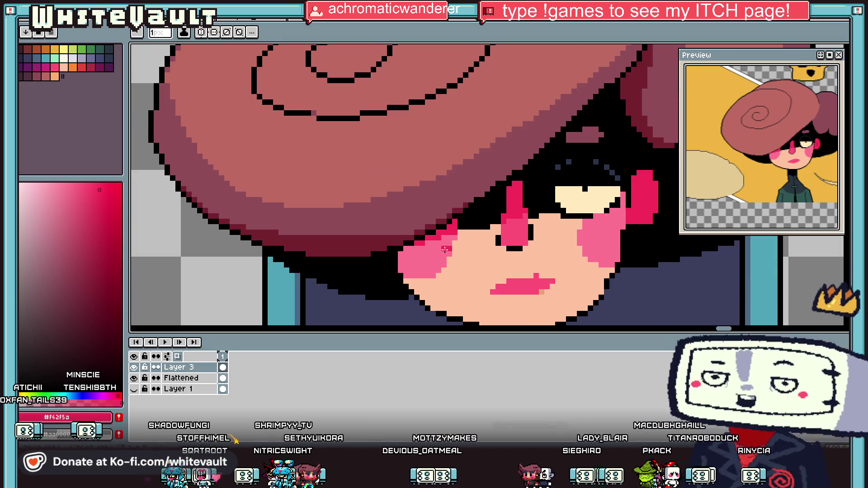
{"action": "key", "text": "i"}
{"action": "scroll", "coordinate": [484, 232], "scroll_direction": "down", "scroll_amount": 5}
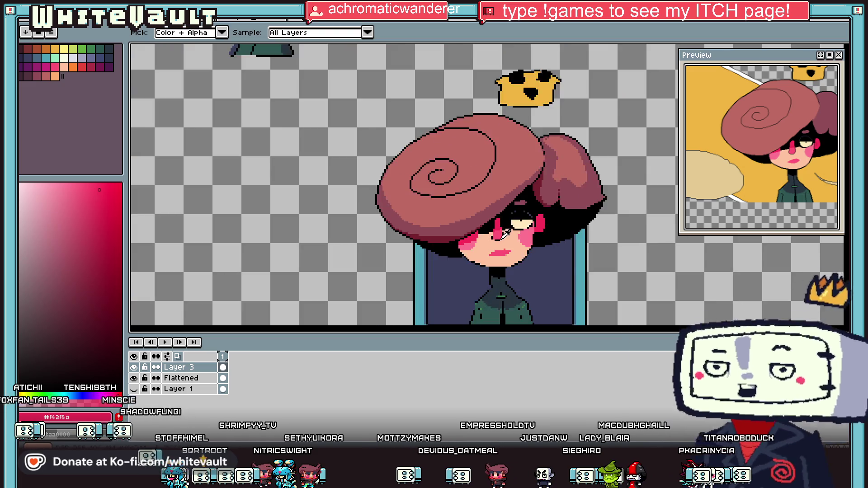
{"action": "scroll", "coordinate": [518, 230], "scroll_direction": "up", "scroll_amount": 4}
{"action": "scroll", "coordinate": [470, 239], "scroll_direction": "up", "scroll_amount": 2}
{"action": "left_click", "coordinate": [454, 249]}
{"action": "key", "text": "b"}
{"action": "key", "text": "i"}
{"action": "scroll", "coordinate": [408, 256], "scroll_direction": "down", "scroll_amount": 3}
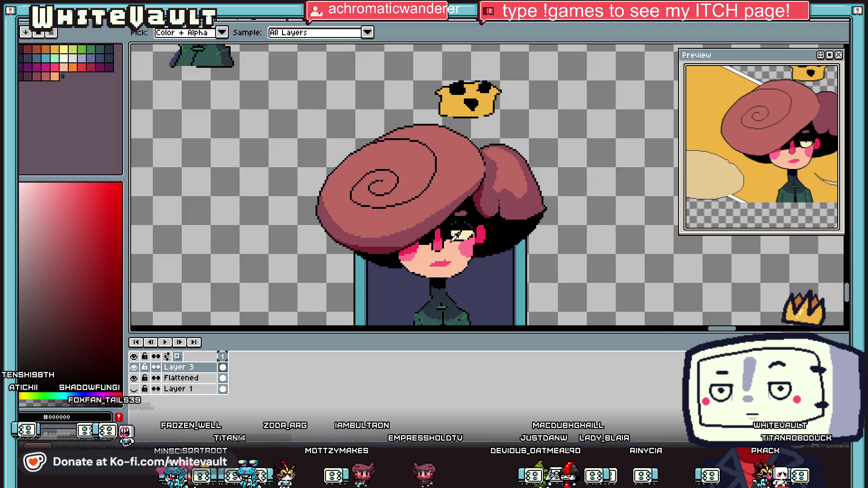
{"action": "scroll", "coordinate": [455, 218], "scroll_direction": "up", "scroll_amount": 3}
{"action": "left_click", "coordinate": [418, 235]}
{"action": "key", "text": "b"}
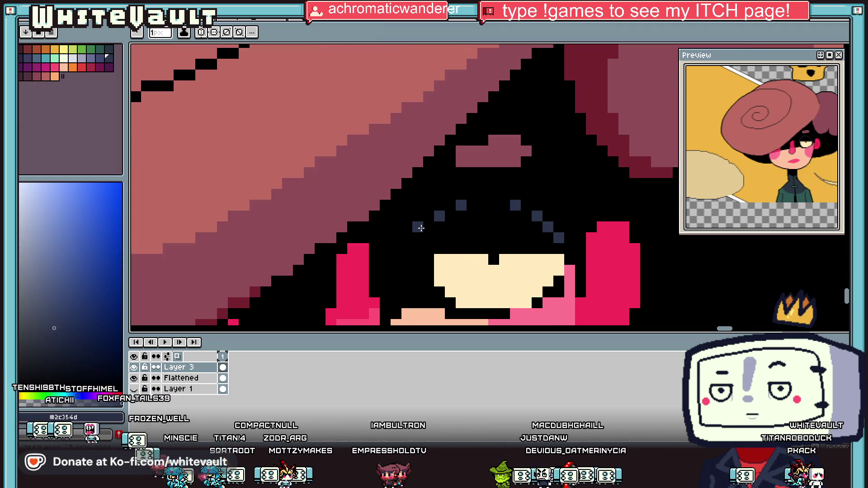
{"action": "left_click", "coordinate": [424, 236]}
{"action": "left_click", "coordinate": [407, 232], "text": "alt"}
{"action": "left_click_drag", "start_coordinate": [417, 227], "coordinate": [417, 237]}
{"action": "left_click", "coordinate": [439, 216], "text": "alt"}
{"action": "left_click", "coordinate": [483, 195]}
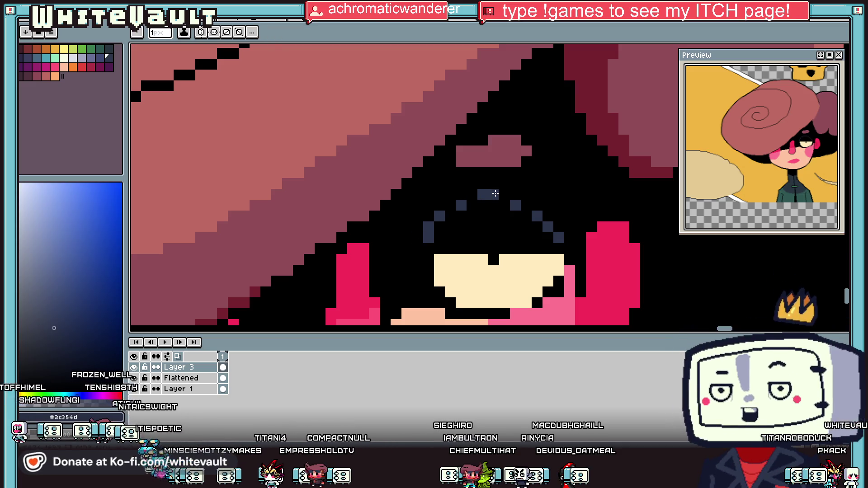
{"action": "scroll", "coordinate": [487, 194], "scroll_direction": "down", "scroll_amount": 3}
{"action": "scroll", "coordinate": [531, 204], "scroll_direction": "up", "scroll_amount": 2}
{"action": "key", "text": "alt"}
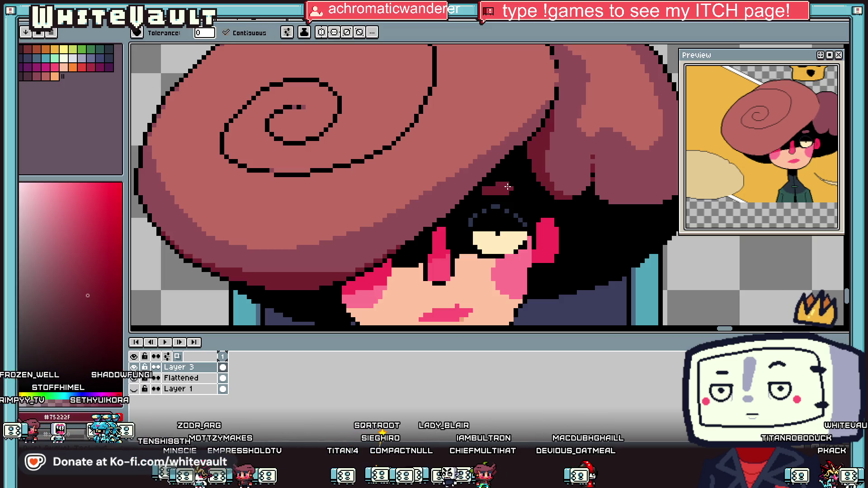
{"action": "scroll", "coordinate": [514, 183], "scroll_direction": "down", "scroll_amount": 3}
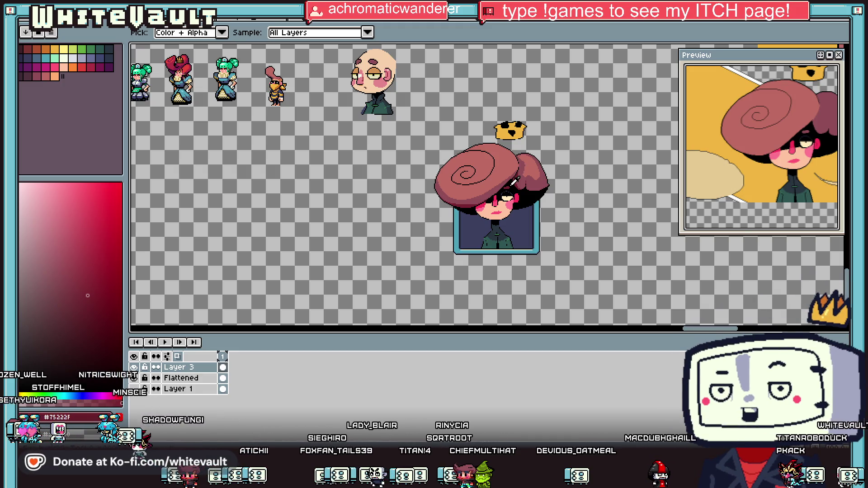
{"action": "scroll", "coordinate": [514, 183], "scroll_direction": "up", "scroll_amount": 3}
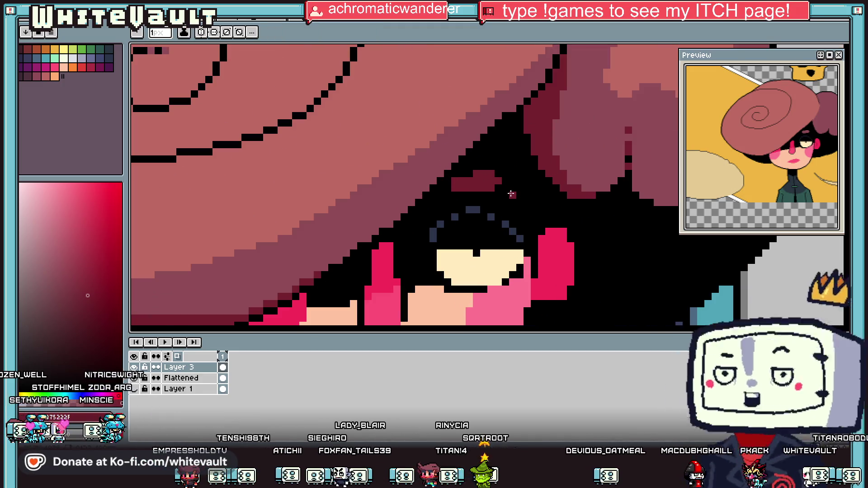
{"action": "scroll", "coordinate": [515, 199], "scroll_direction": "down", "scroll_amount": 3}
{"action": "key", "text": "i"}
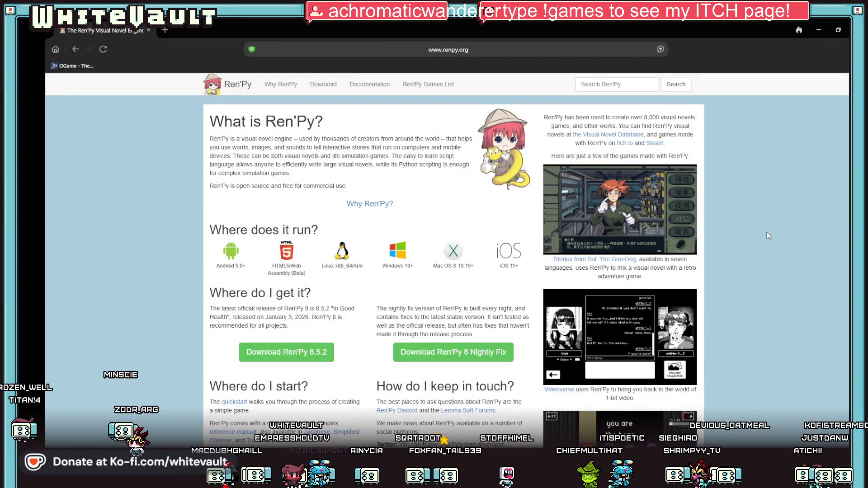
Enlarge the Stories from Sol: The Gun-Dog screenshot on the Ren'Py home page.
{"action": "left_click", "coordinate": [687, 244]}
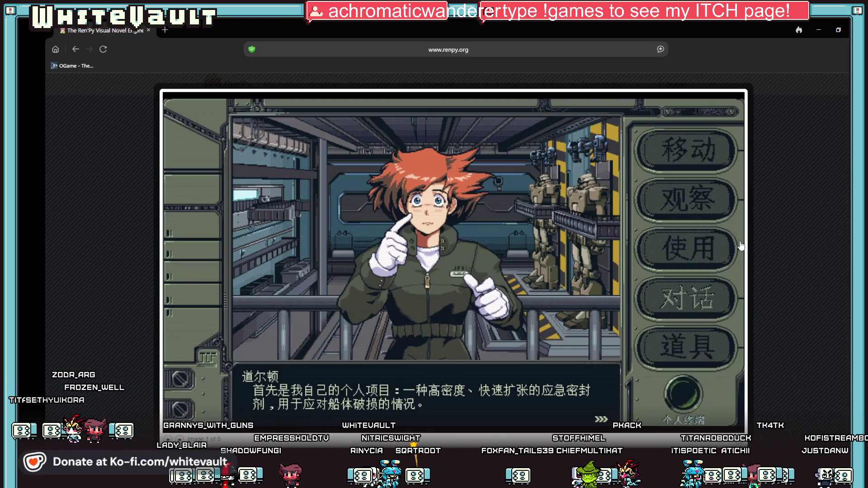
{"action": "left_click", "coordinate": [767, 247]}
{"action": "left_click", "coordinate": [638, 313]}
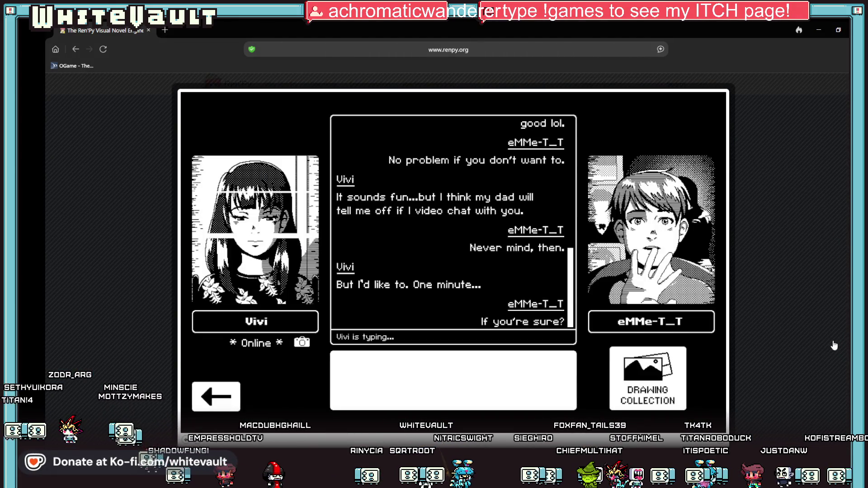
{"action": "left_click", "coordinate": [803, 343]}
{"action": "scroll", "coordinate": [787, 340], "scroll_direction": "down", "scroll_amount": 6}
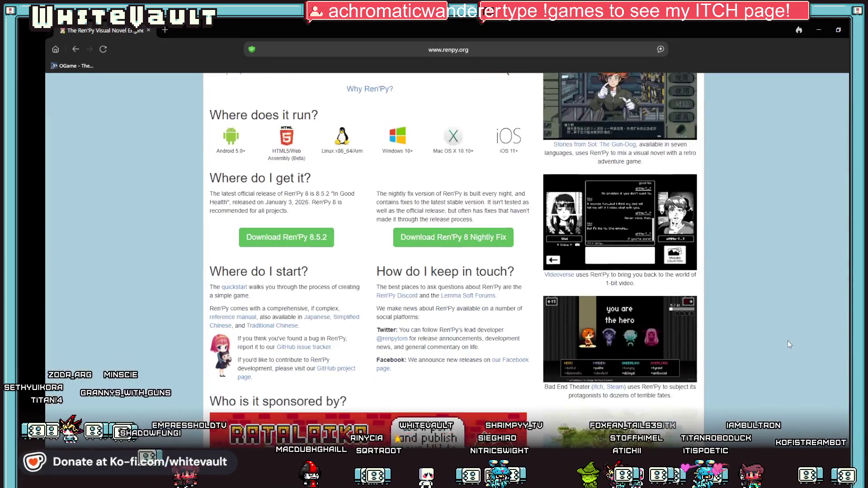
{"action": "left_click", "coordinate": [611, 300]}
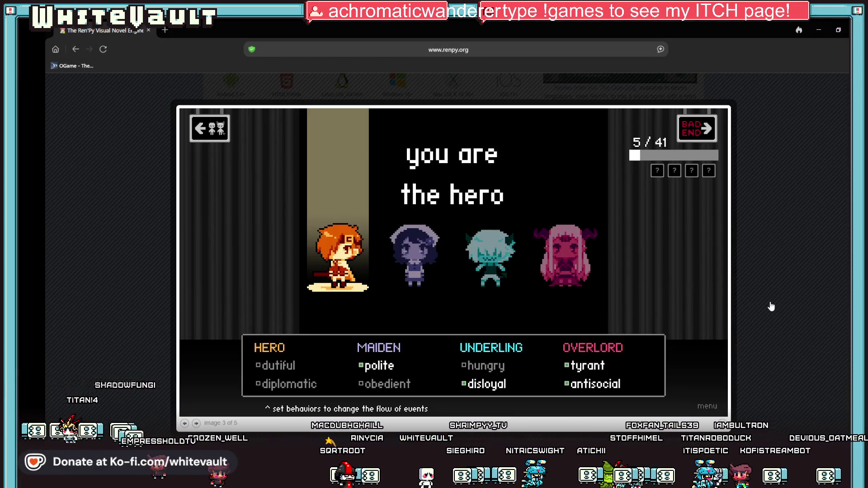
{"action": "left_click", "coordinate": [772, 306]}
{"action": "scroll", "coordinate": [771, 311], "scroll_direction": "down", "scroll_amount": 5}
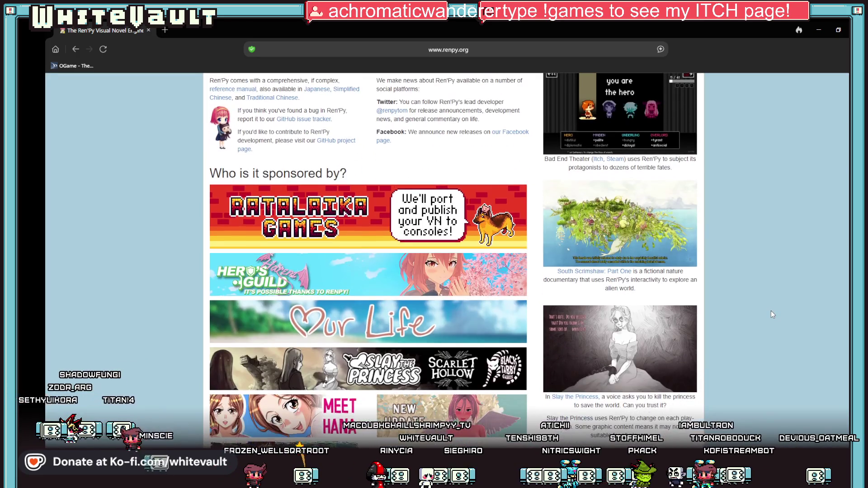
{"action": "scroll", "coordinate": [411, 343], "scroll_direction": "down", "scroll_amount": 2}
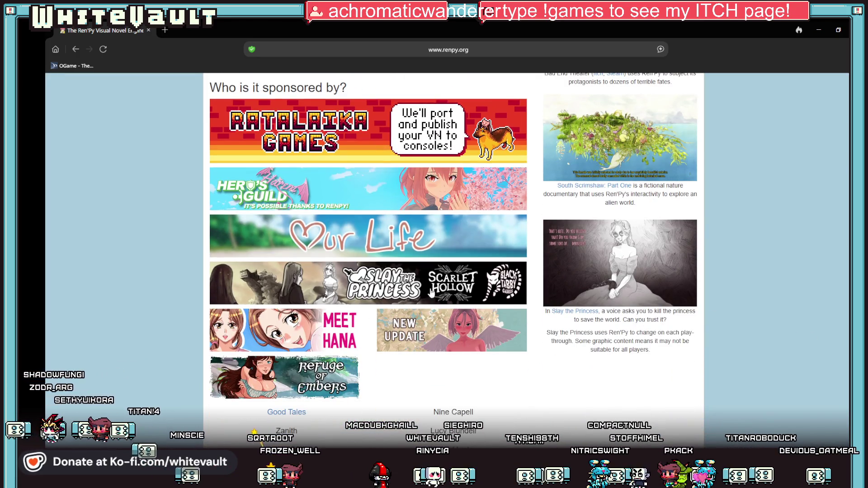
{"action": "scroll", "coordinate": [717, 316], "scroll_direction": "up", "scroll_amount": 3}
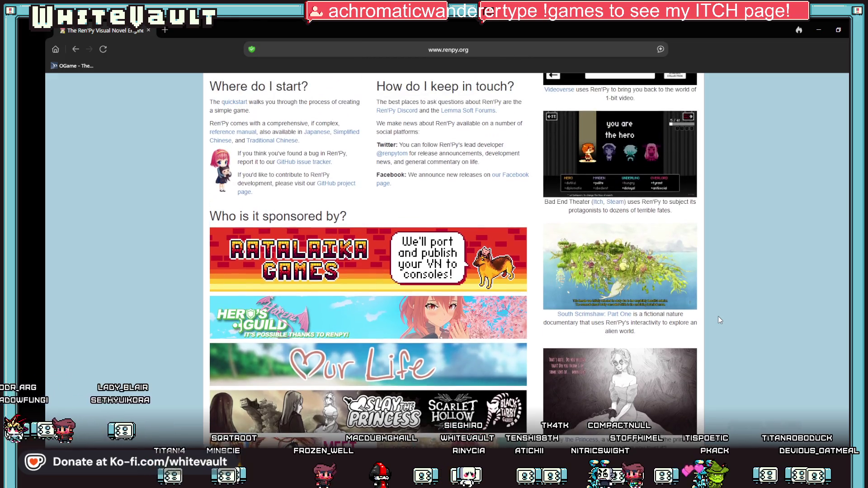
{"action": "scroll", "coordinate": [718, 316], "scroll_direction": "up", "scroll_amount": 6}
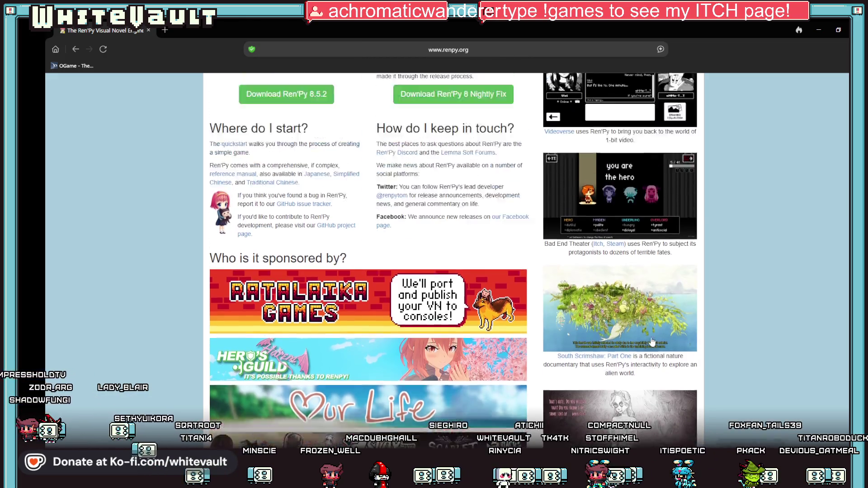
{"action": "scroll", "coordinate": [651, 337], "scroll_direction": "up", "scroll_amount": 1}
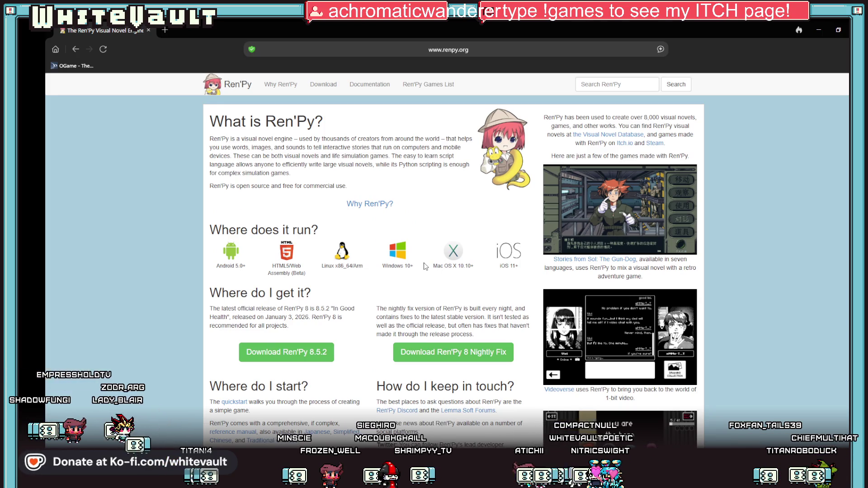
{"action": "left_click", "coordinate": [423, 48]}
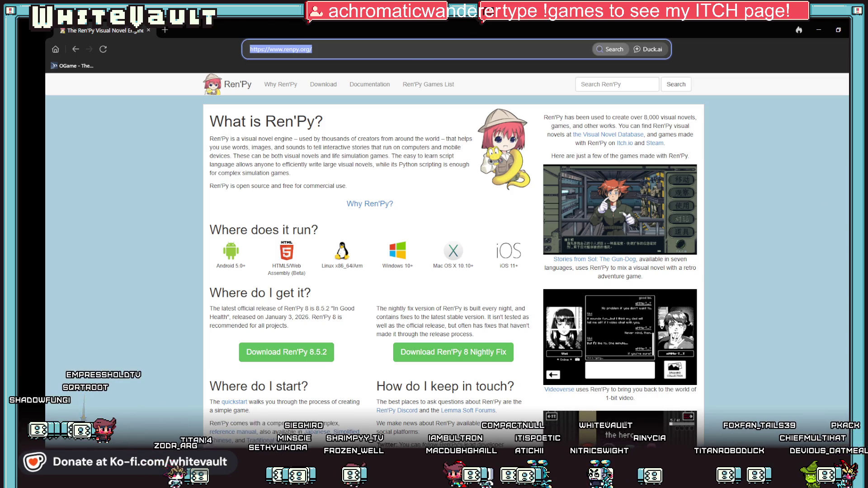
Leave the address bar and scroll back up the renpy.org home page.
{"action": "key", "text": "Escape"}
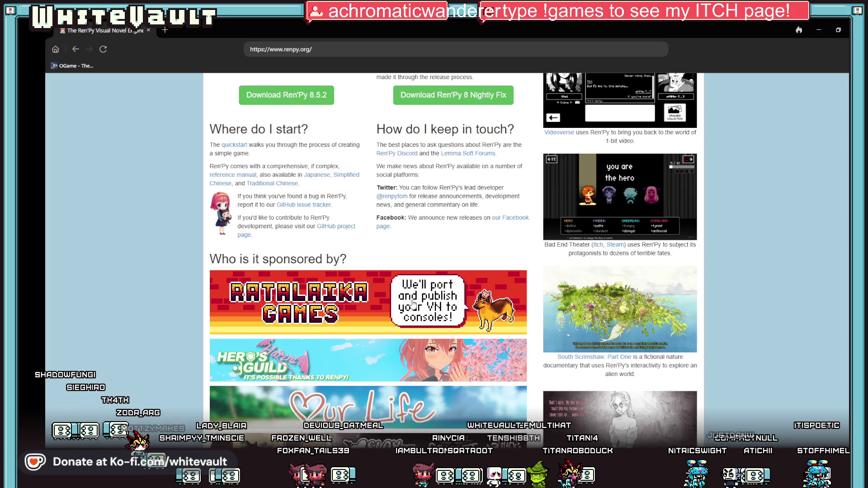
{"action": "scroll", "coordinate": [411, 304], "scroll_direction": "up", "scroll_amount": 1}
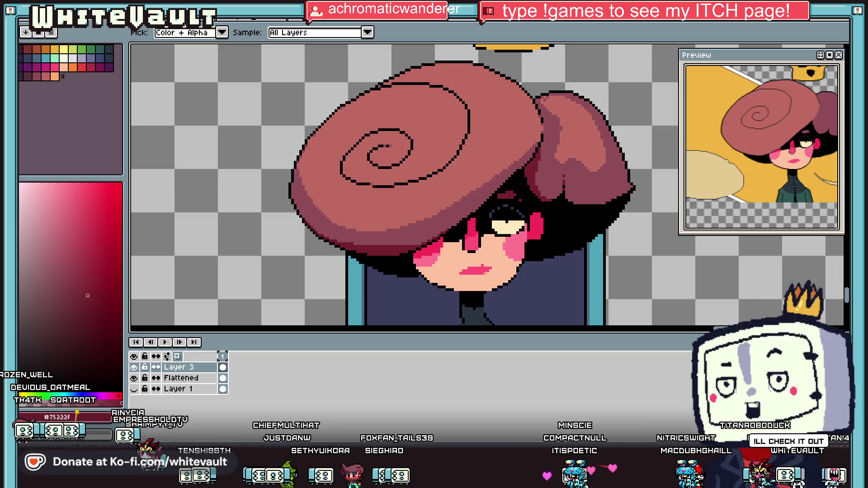
Zoom in on the chin and sample black from the face outline.
{"action": "scroll", "coordinate": [515, 178], "scroll_direction": "down", "scroll_amount": 4}
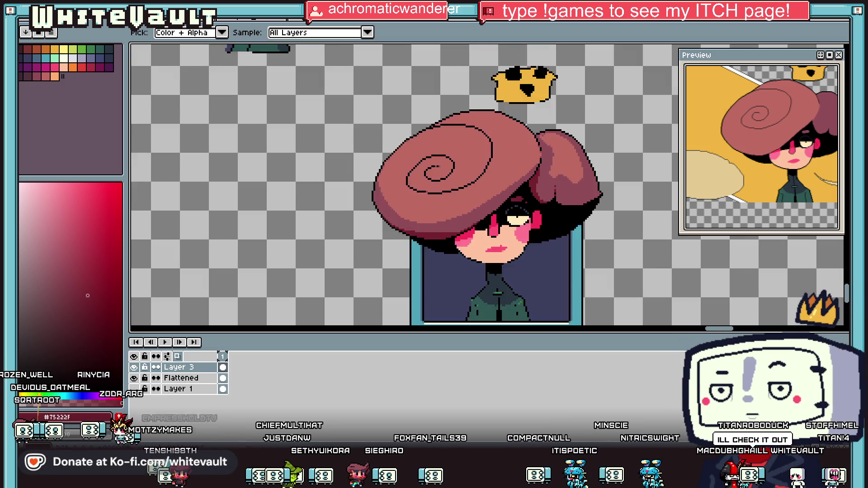
{"action": "scroll", "coordinate": [516, 179], "scroll_direction": "up", "scroll_amount": 3}
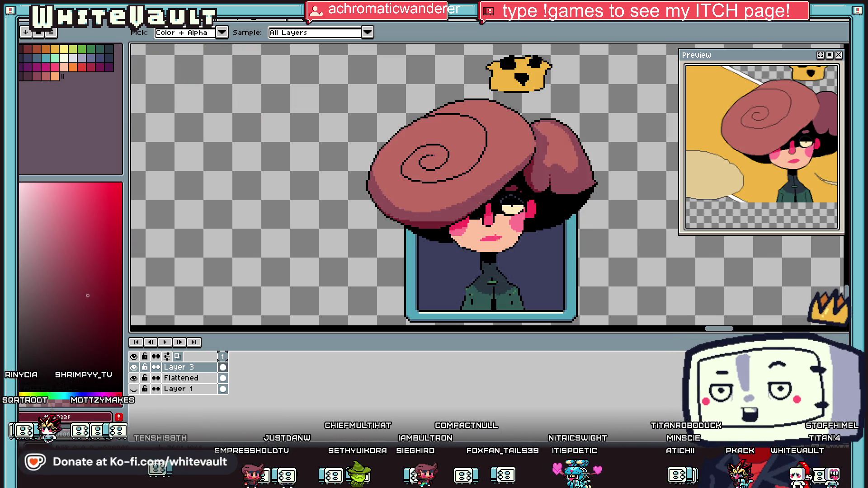
{"action": "scroll", "coordinate": [543, 209], "scroll_direction": "down", "scroll_amount": 2}
{"action": "scroll", "coordinate": [533, 218], "scroll_direction": "up", "scroll_amount": 4}
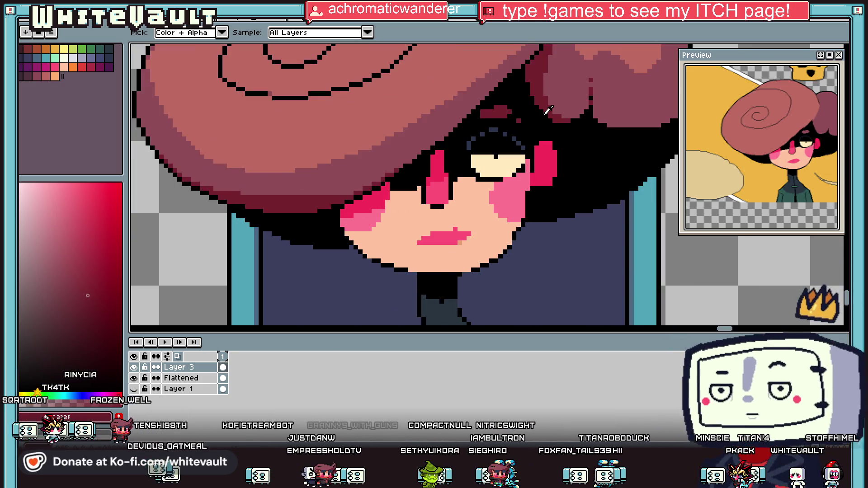
{"action": "scroll", "coordinate": [505, 216], "scroll_direction": "up", "scroll_amount": 2}
{"action": "left_click", "coordinate": [534, 229], "text": "alt"}
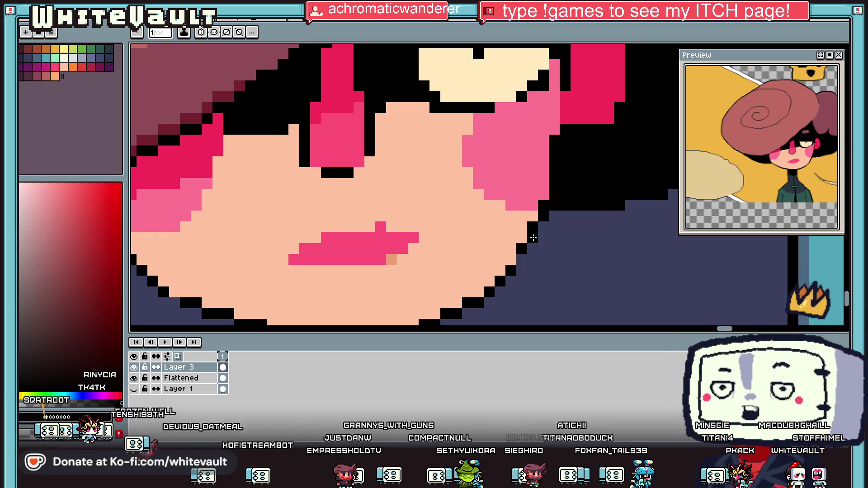
Redraw the right jaw outline in black along the chin edge, touching up with skin tone.
{"action": "scroll", "coordinate": [521, 256], "scroll_direction": "down", "scroll_amount": 3}
{"action": "scroll", "coordinate": [515, 236], "scroll_direction": "up", "scroll_amount": 3}
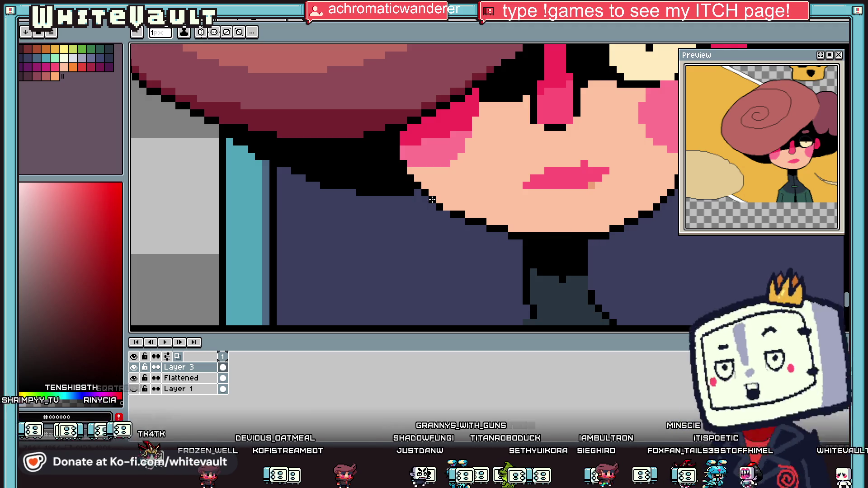
{"action": "scroll", "coordinate": [445, 212], "scroll_direction": "down", "scroll_amount": 5}
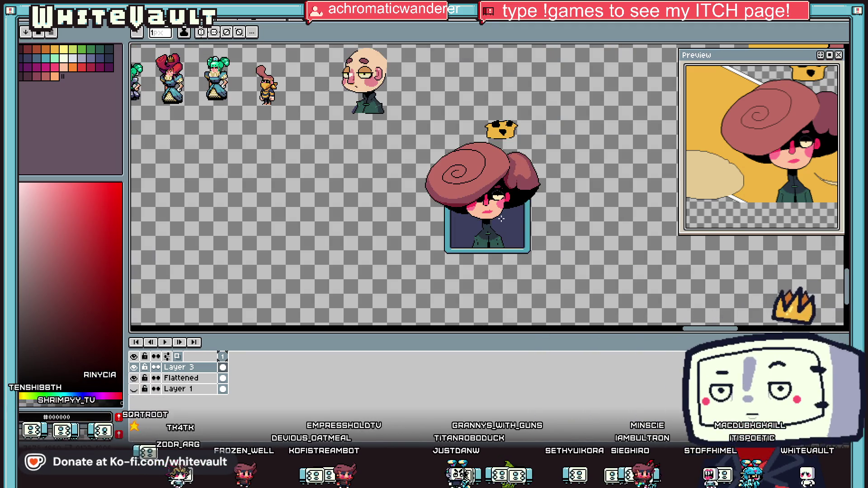
{"action": "scroll", "coordinate": [505, 213], "scroll_direction": "up", "scroll_amount": 5}
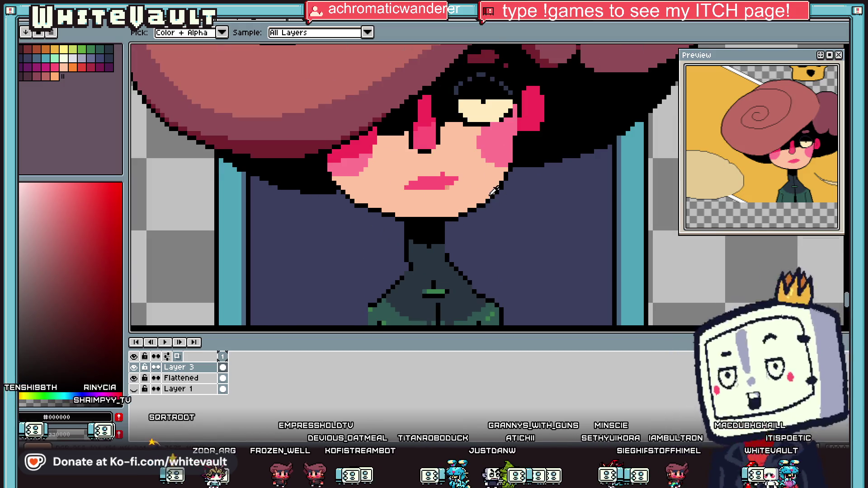
{"action": "scroll", "coordinate": [494, 190], "scroll_direction": "up", "scroll_amount": 2}
{"action": "mouse_move", "coordinate": [518, 173]}
{"action": "left_mouse_down"}
{"action": "mouse_move", "coordinate": [510, 170]}
{"action": "mouse_move", "coordinate": [536, 124]}
{"action": "left_mouse_up"}
{"action": "left_click", "coordinate": [513, 165], "text": "alt"}
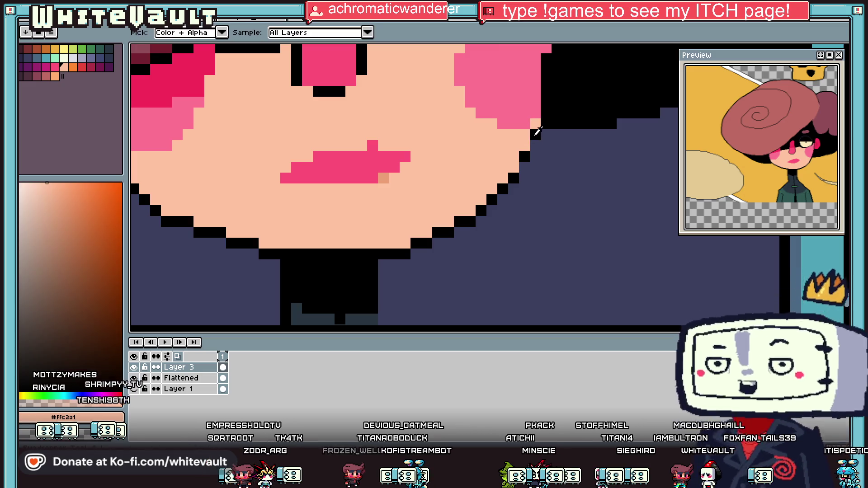
{"action": "left_click", "coordinate": [537, 131], "text": "alt"}
{"action": "left_click", "coordinate": [524, 167]}
{"action": "scroll", "coordinate": [542, 187], "scroll_direction": "down", "scroll_amount": 5}
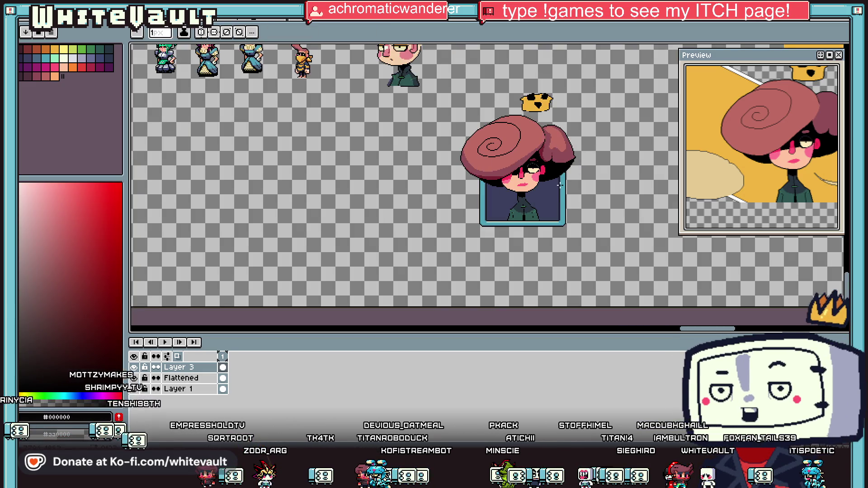
Sample the tan and pink lip colours from the canvas.
{"action": "key", "text": "v"}
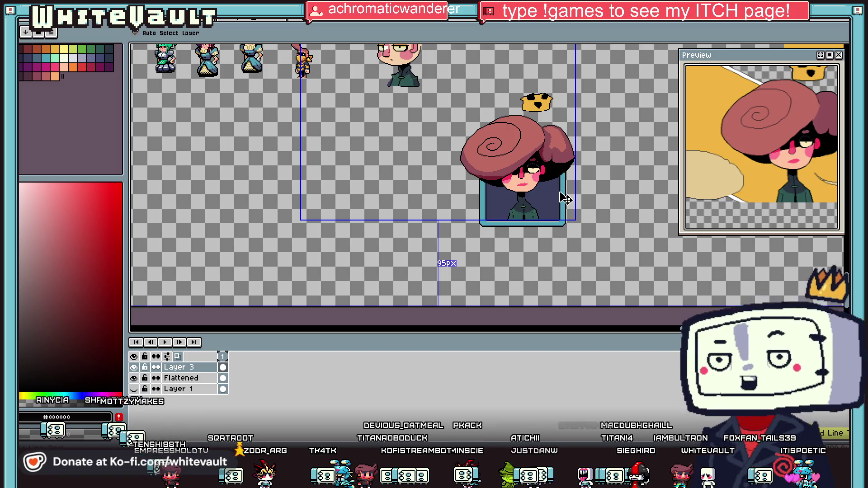
{"action": "key", "text": "b"}
{"action": "scroll", "coordinate": [560, 190], "scroll_direction": "up", "scroll_amount": 5}
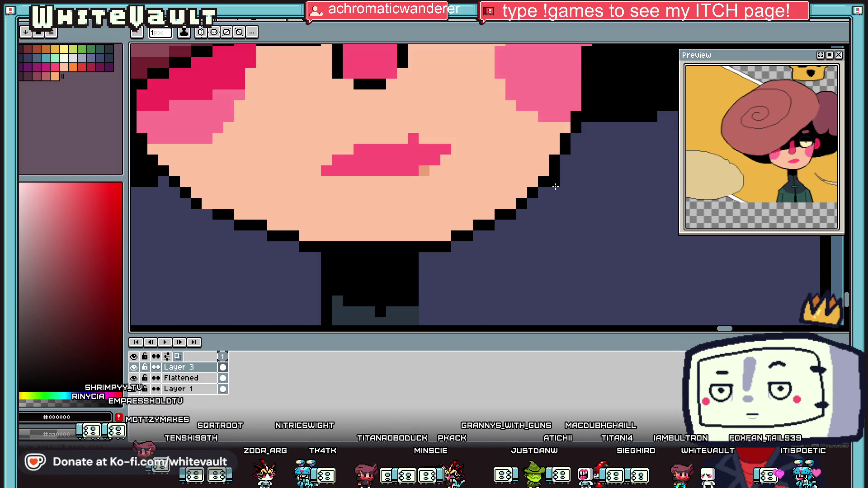
{"action": "key", "text": "i"}
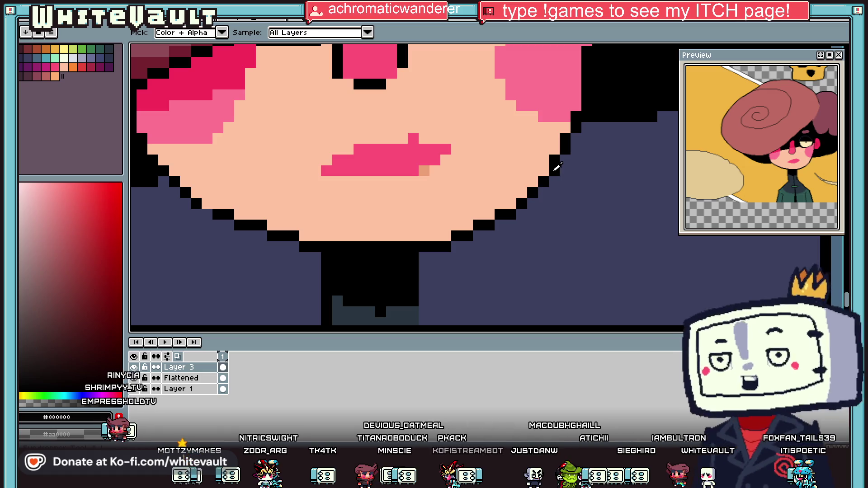
{"action": "scroll", "coordinate": [557, 167], "scroll_direction": "down", "scroll_amount": 3}
{"action": "scroll", "coordinate": [502, 171], "scroll_direction": "up", "scroll_amount": 3}
{"action": "left_click", "coordinate": [500, 172]}
{"action": "key", "text": "b"}
{"action": "key", "text": "i"}
{"action": "scroll", "coordinate": [502, 141], "scroll_direction": "down", "scroll_amount": 3}
{"action": "scroll", "coordinate": [537, 137], "scroll_direction": "up", "scroll_amount": 4}
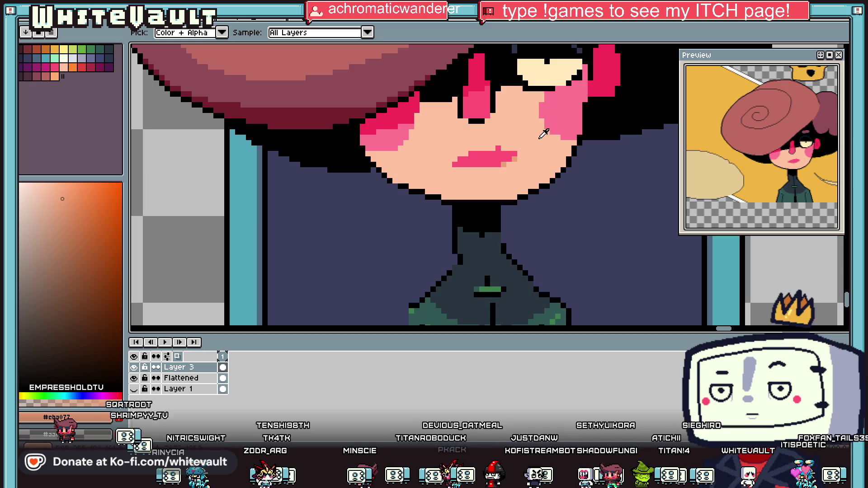
{"action": "left_click", "coordinate": [484, 153]}
Darken four pixels around the mouth in black, undoing a stray pink cheek pixel.
{"action": "scroll", "coordinate": [489, 145], "scroll_direction": "up", "scroll_amount": 2}
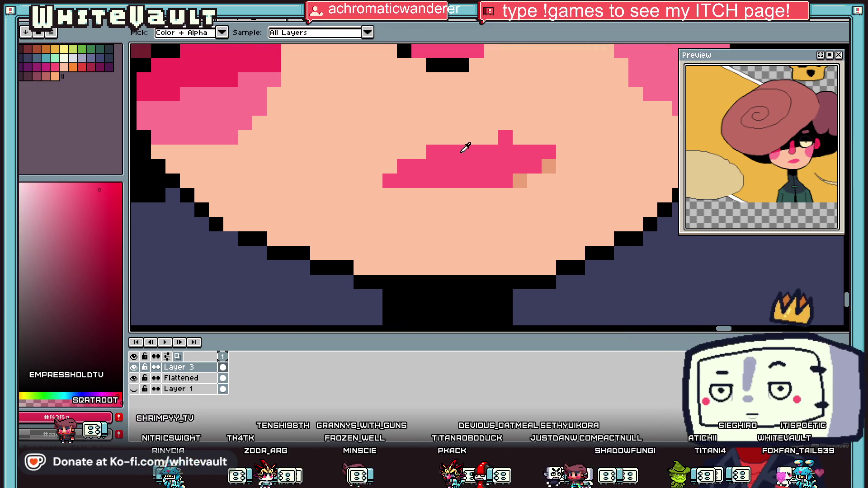
{"action": "key", "text": "b"}
{"action": "left_click", "coordinate": [325, 125]}
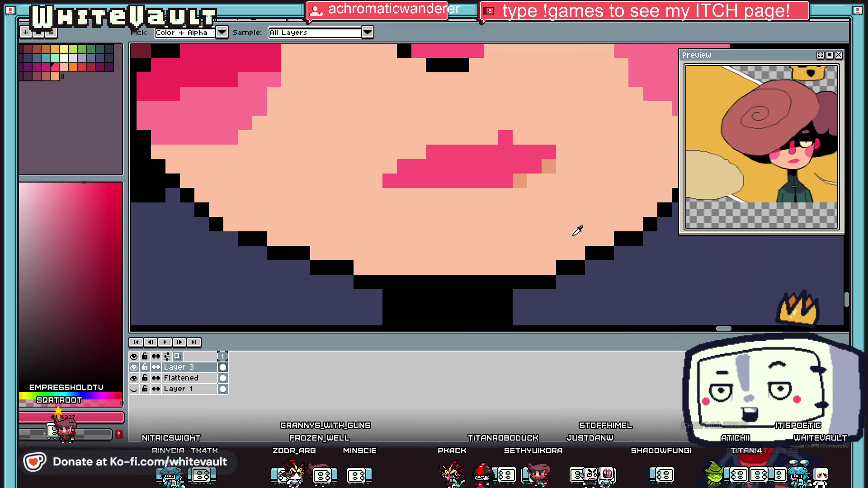
{"action": "key", "text": "ctrl+z"}
{"action": "left_click", "coordinate": [491, 166]}
{"action": "left_click", "coordinate": [505, 152]}
{"action": "left_click", "coordinate": [476, 154]}
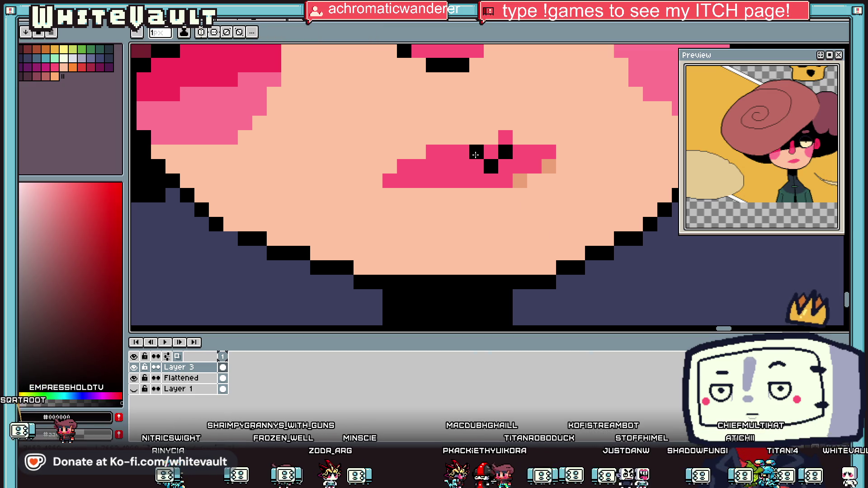
{"action": "left_click", "coordinate": [505, 181]}
Sample the light skin tone #ffc2a1 from the face and zoom out to the sprite sheet.
{"action": "scroll", "coordinate": [519, 176], "scroll_direction": "down", "scroll_amount": 4}
{"action": "scroll", "coordinate": [523, 174], "scroll_direction": "up", "scroll_amount": 5}
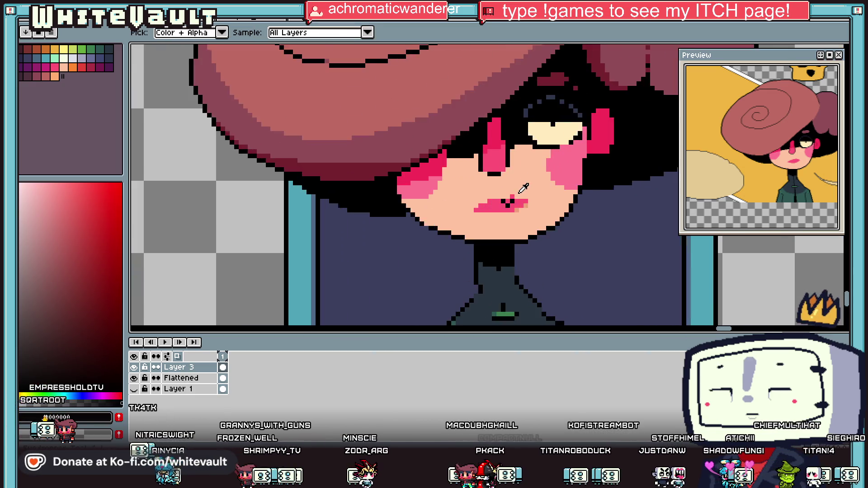
{"action": "left_click", "coordinate": [530, 211], "text": "alt"}
{"action": "left_click", "coordinate": [527, 186], "text": "alt"}
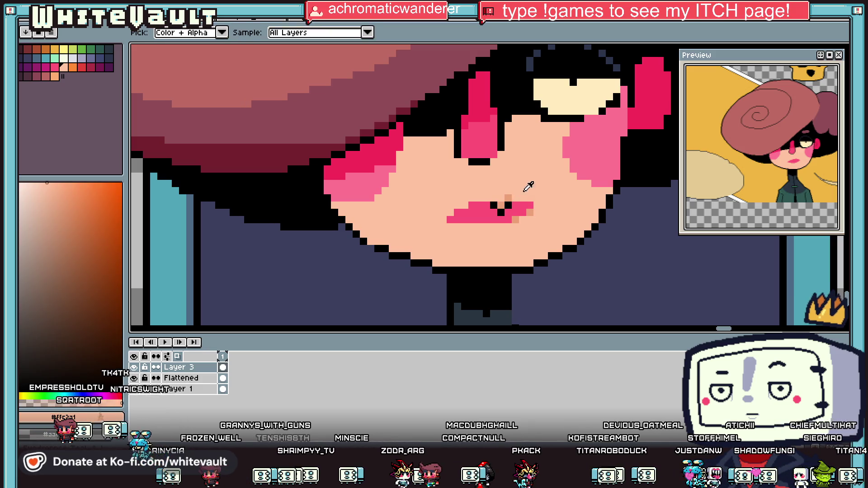
{"action": "scroll", "coordinate": [528, 186], "scroll_direction": "down", "scroll_amount": 5}
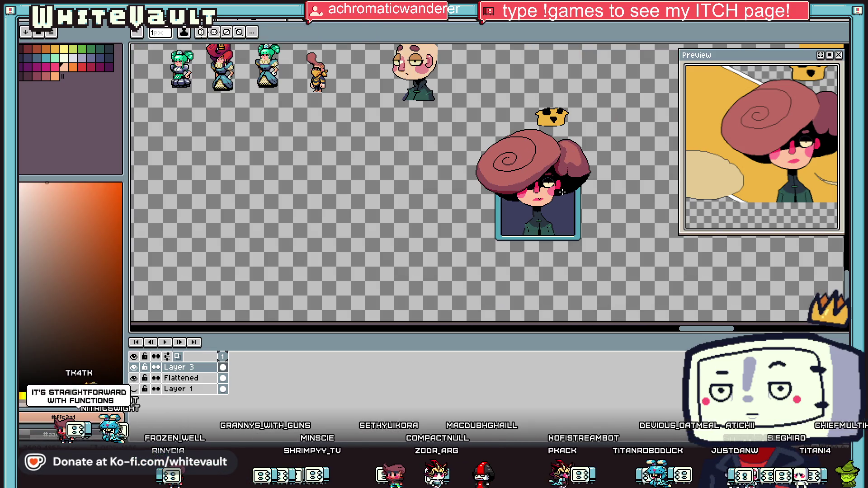
{"action": "scroll", "coordinate": [562, 192], "scroll_direction": "up", "scroll_amount": 5}
Paint pink over the mouth's stray pixels and a dark notch into the upper lip.
{"action": "left_click", "coordinate": [540, 184], "text": "alt"}
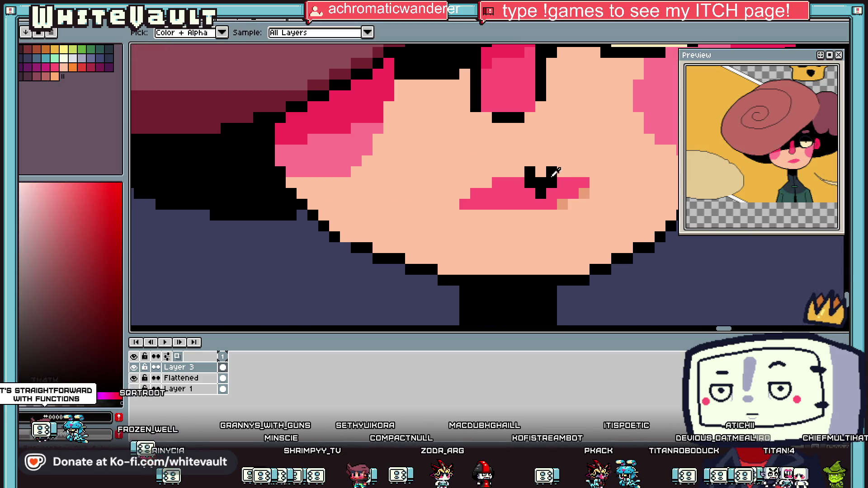
{"action": "left_click_drag", "start_coordinate": [530, 182], "coordinate": [508, 172]}
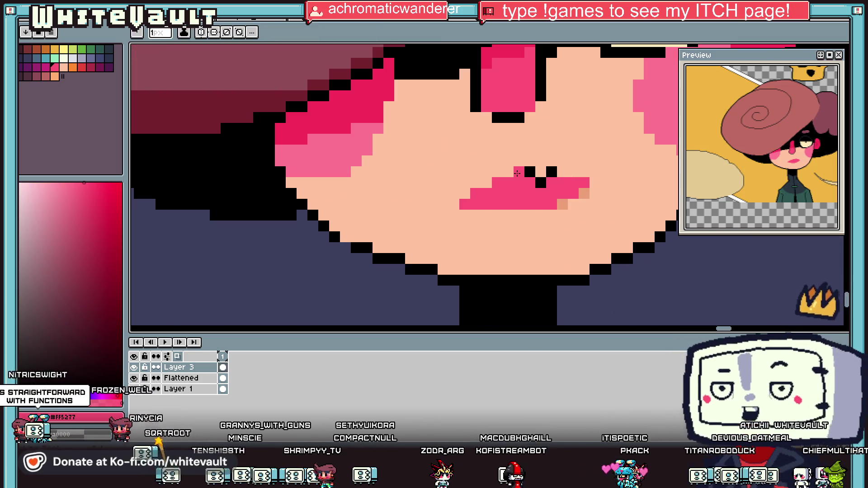
{"action": "left_click", "coordinate": [517, 61], "text": "alt"}
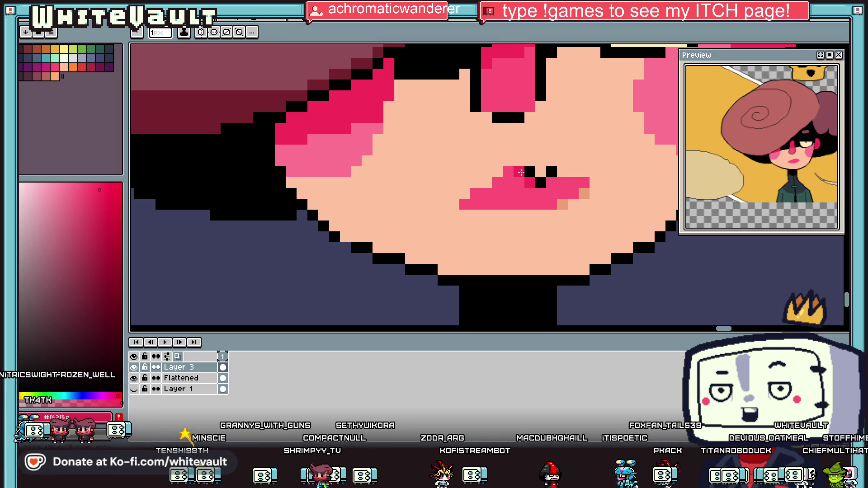
{"action": "scroll", "coordinate": [520, 172], "scroll_direction": "down", "scroll_amount": 5}
{"action": "scroll", "coordinate": [554, 186], "scroll_direction": "up", "scroll_amount": 3}
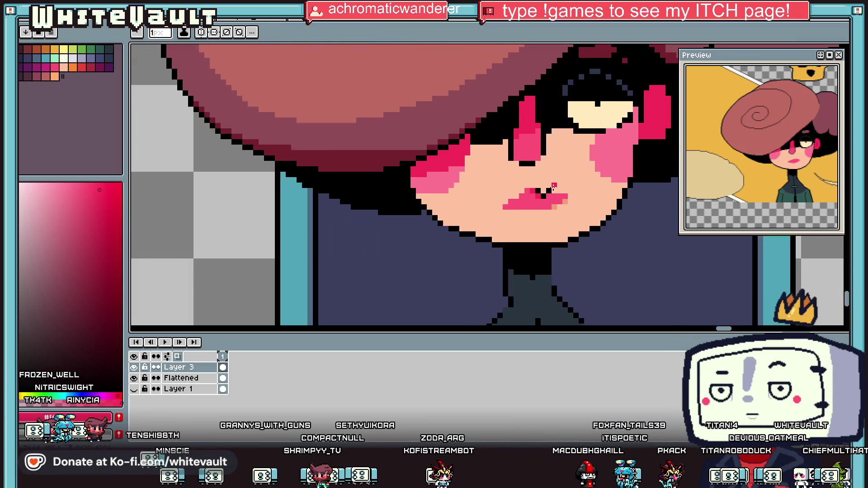
{"action": "scroll", "coordinate": [554, 185], "scroll_direction": "up", "scroll_amount": 2}
Sample tan and paint a tan row with a black edge beneath the eye shape.
{"action": "key", "text": "alt"}
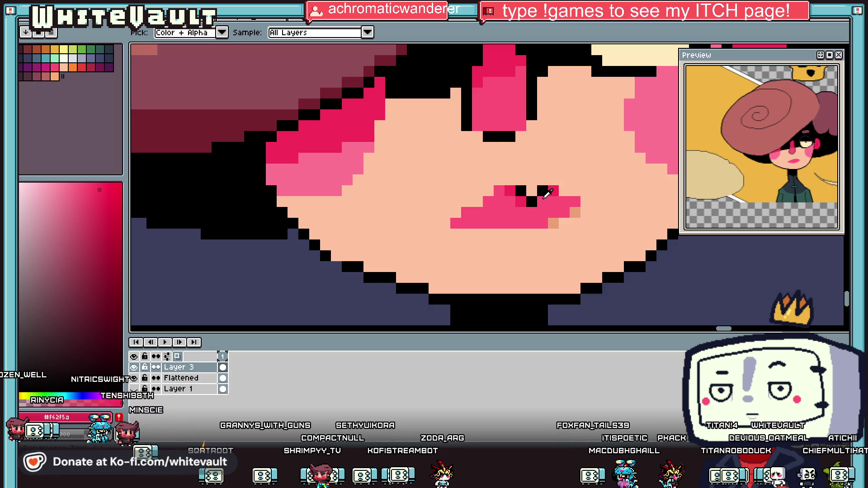
{"action": "left_click", "coordinate": [547, 193], "text": "alt"}
{"action": "scroll", "coordinate": [547, 193], "scroll_direction": "down", "scroll_amount": 2}
{"action": "scroll", "coordinate": [499, 167], "scroll_direction": "up", "scroll_amount": 2}
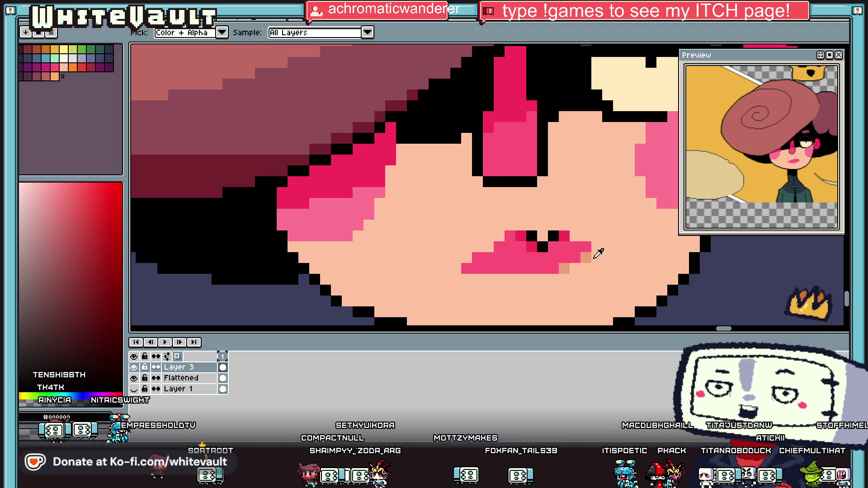
{"action": "left_click", "coordinate": [587, 255], "text": "alt"}
{"action": "left_click", "coordinate": [479, 182]}
{"action": "left_click_drag", "start_coordinate": [488, 193], "coordinate": [532, 193]}
{"action": "left_click", "coordinate": [531, 182]}
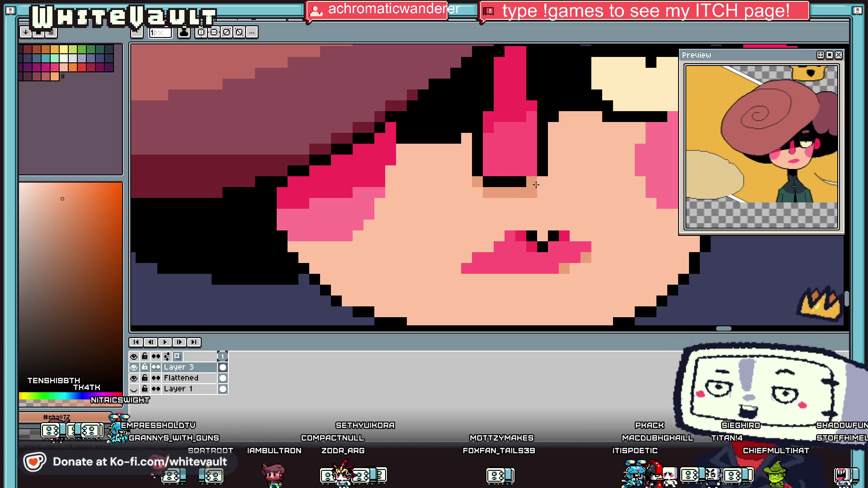
Swap the eye's lower-corner pixels and paint a tan shadow row under the eyelid.
{"action": "left_click", "coordinate": [542, 172], "text": "alt"}
{"action": "left_click", "coordinate": [542, 182]}
{"action": "left_click", "coordinate": [531, 181]}
{"action": "left_click", "coordinate": [532, 193], "text": "alt"}
{"action": "left_click", "coordinate": [542, 182]}
{"action": "left_click_drag", "start_coordinate": [390, 171], "coordinate": [478, 182]}
{"action": "left_click", "coordinate": [499, 182]}
Draw a diagonal tan line across the right cheek and fill the area above it with tan.
{"action": "left_click", "coordinate": [548, 182]}
{"action": "left_click_drag", "start_coordinate": [553, 176], "coordinate": [640, 127]}
{"action": "key", "text": "g"}
{"action": "left_click", "coordinate": [575, 138]}
{"action": "scroll", "coordinate": [483, 167], "scroll_direction": "down", "scroll_amount": 5}
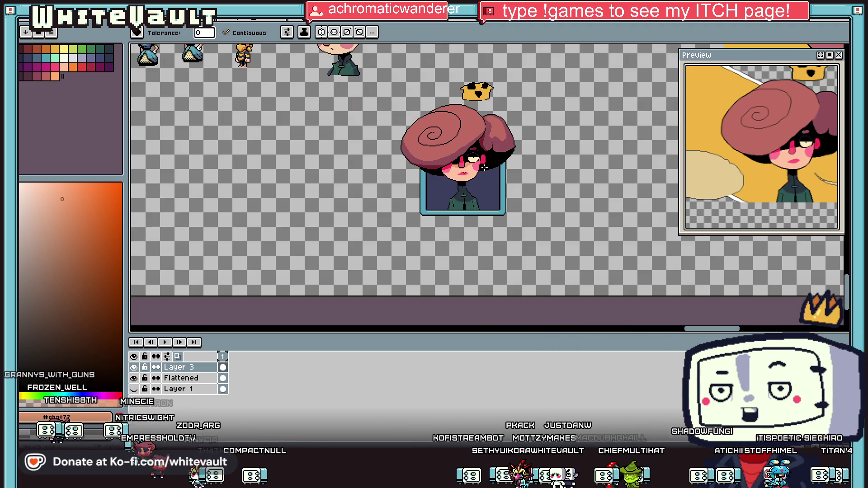
{"action": "scroll", "coordinate": [466, 159], "scroll_direction": "up", "scroll_amount": 5}
Repaint the shading path in light peach skin, then sample the darker tan.
{"action": "key", "text": "b"}
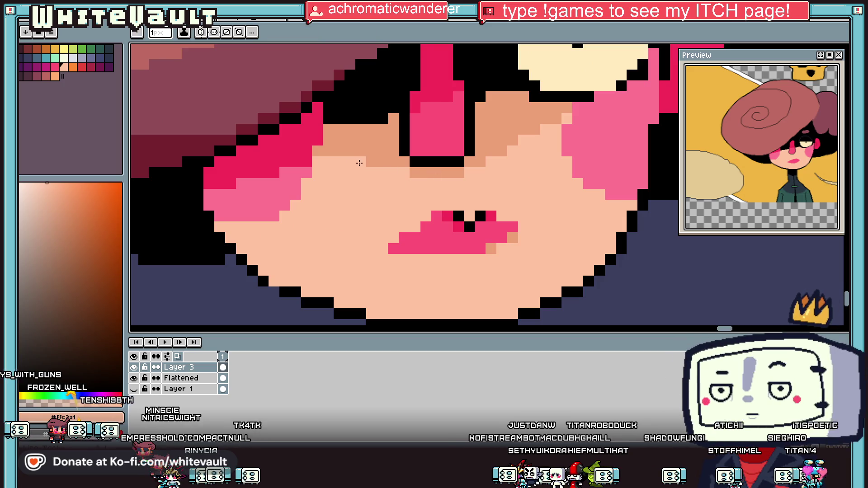
{"action": "mouse_move", "coordinate": [418, 175]}
{"action": "left_mouse_down"}
{"action": "mouse_move", "coordinate": [464, 166]}
{"action": "mouse_move", "coordinate": [569, 106]}
{"action": "left_mouse_up"}
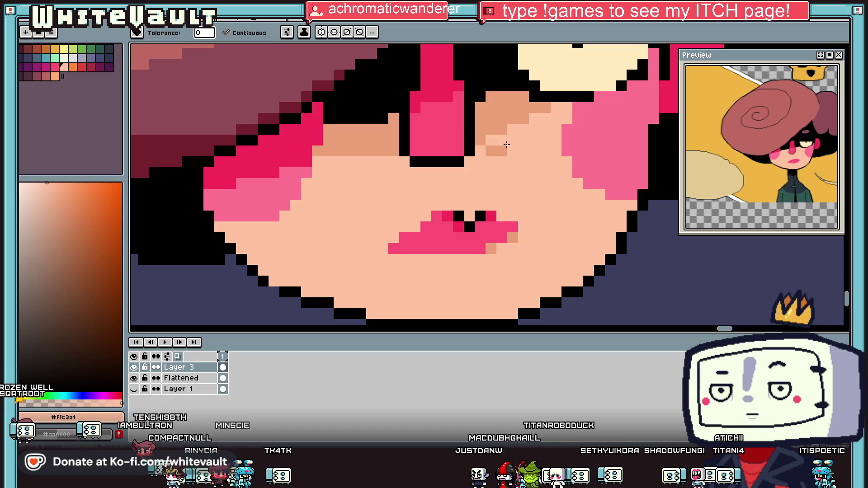
{"action": "key", "text": "i"}
{"action": "scroll", "coordinate": [509, 153], "scroll_direction": "down", "scroll_amount": 5}
{"action": "left_click", "coordinate": [509, 157]}
{"action": "scroll", "coordinate": [510, 157], "scroll_direction": "up", "scroll_amount": 5}
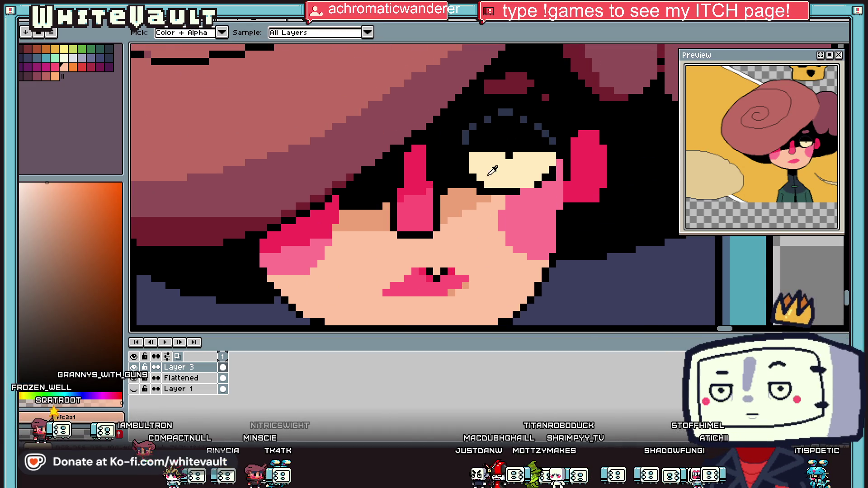
Draw a diagonal darker-tan shadow line across the face and fill inside it.
{"action": "key", "text": "b"}
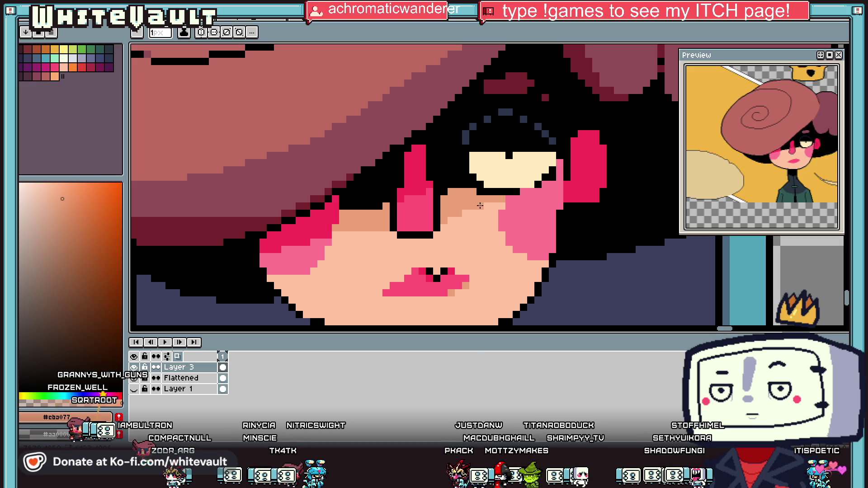
{"action": "scroll", "coordinate": [452, 214], "scroll_direction": "down", "scroll_amount": 5}
{"action": "scroll", "coordinate": [452, 215], "scroll_direction": "down", "scroll_amount": 3}
{"action": "key", "text": "i"}
{"action": "scroll", "coordinate": [456, 221], "scroll_direction": "up", "scroll_amount": 5}
{"action": "key", "text": "b"}
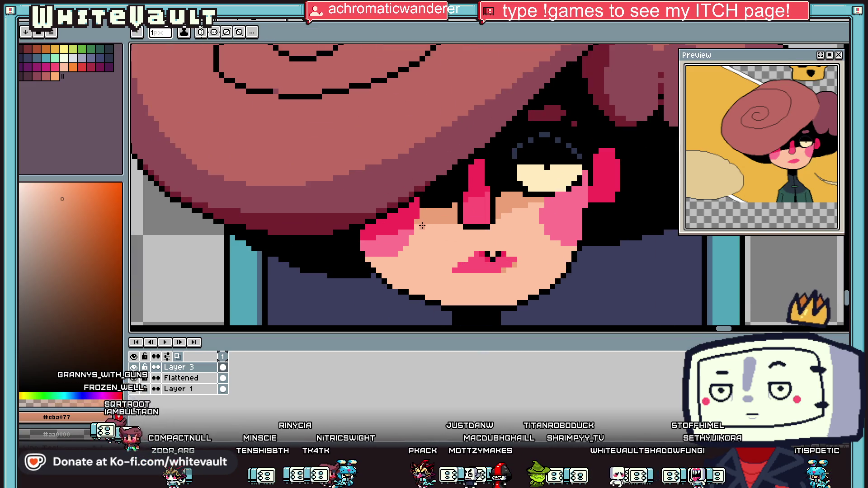
{"action": "mouse_move", "coordinate": [477, 232]}
{"action": "left_mouse_down"}
{"action": "mouse_move", "coordinate": [409, 247]}
{"action": "mouse_move", "coordinate": [466, 233]}
{"action": "mouse_move", "coordinate": [382, 271]}
{"action": "left_mouse_up"}
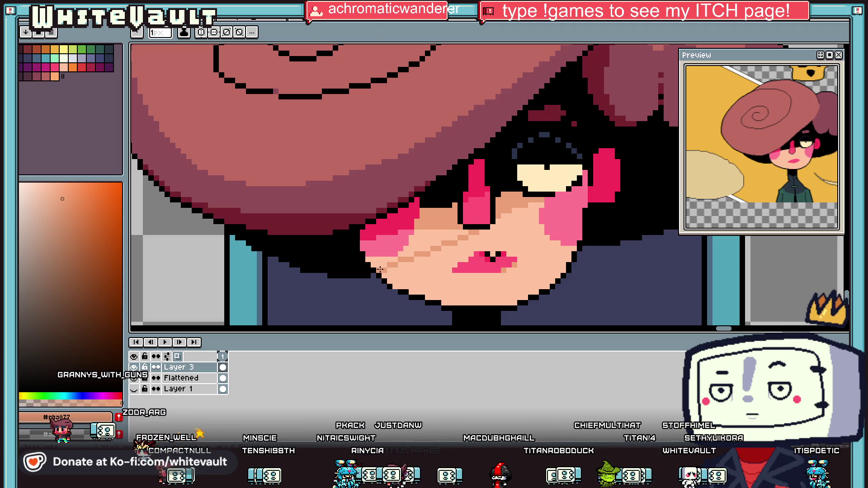
{"action": "key", "text": "g"}
{"action": "left_click", "coordinate": [434, 240]}
Refill the cheek patch with the pink blush colour.
{"action": "left_click", "coordinate": [382, 262]}
{"action": "key", "text": "i"}
{"action": "left_click", "coordinate": [399, 220]}
{"action": "key", "text": "g"}
{"action": "left_click", "coordinate": [389, 239]}
{"action": "scroll", "coordinate": [487, 235], "scroll_direction": "down", "scroll_amount": 5}
{"action": "scroll", "coordinate": [466, 236], "scroll_direction": "up", "scroll_amount": 2}
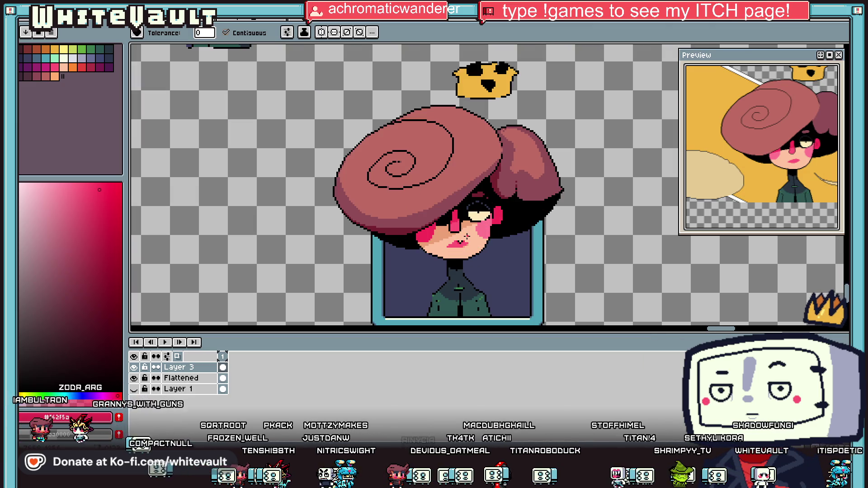
Turn the eye's black corner pixel tan and extend the darker cheek shade up and right.
{"action": "key", "text": "i"}
{"action": "scroll", "coordinate": [456, 236], "scroll_direction": "up", "scroll_amount": 3}
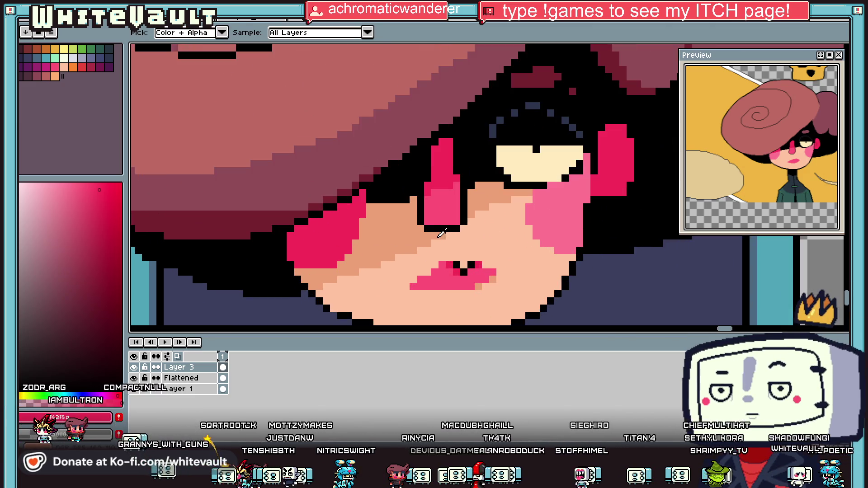
{"action": "left_click", "coordinate": [450, 236]}
{"action": "key", "text": "b"}
{"action": "scroll", "coordinate": [450, 237], "scroll_direction": "up", "scroll_amount": 1}
{"action": "left_click", "coordinate": [457, 231]}
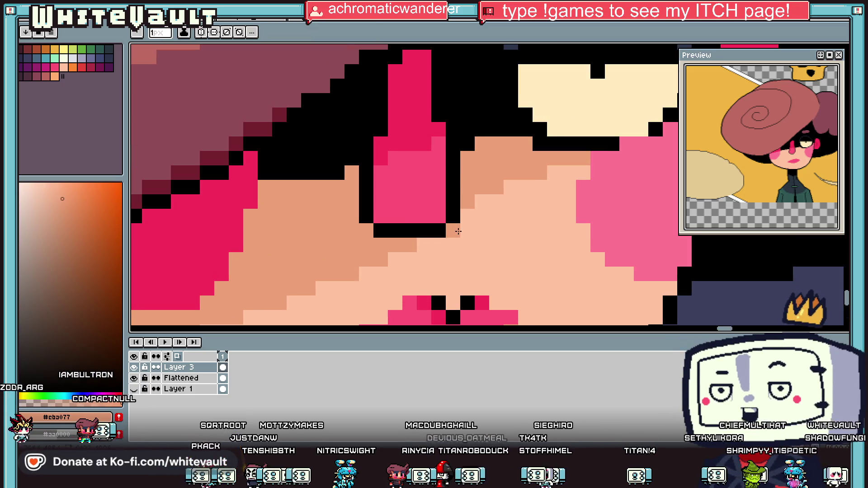
{"action": "left_click_drag", "start_coordinate": [511, 202], "coordinate": [540, 187]}
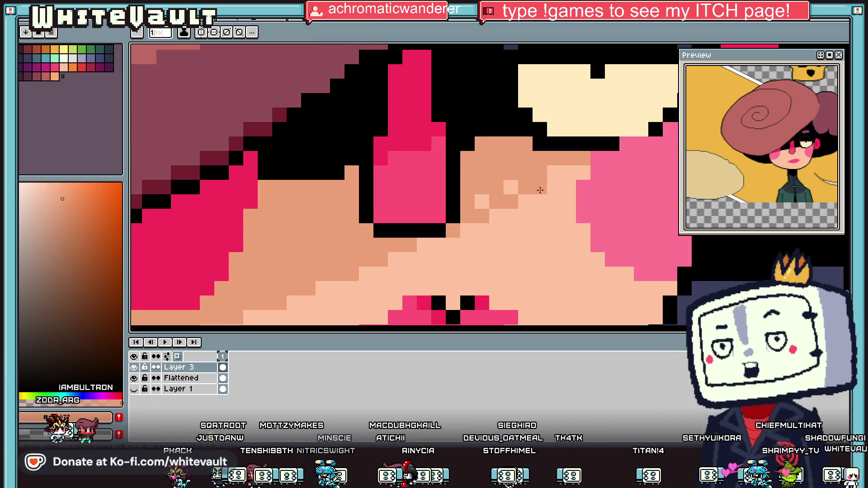
Add a pink pixel beside the cheek and a black pixel at the eye's corner.
{"action": "left_click", "coordinate": [552, 196], "text": "alt"}
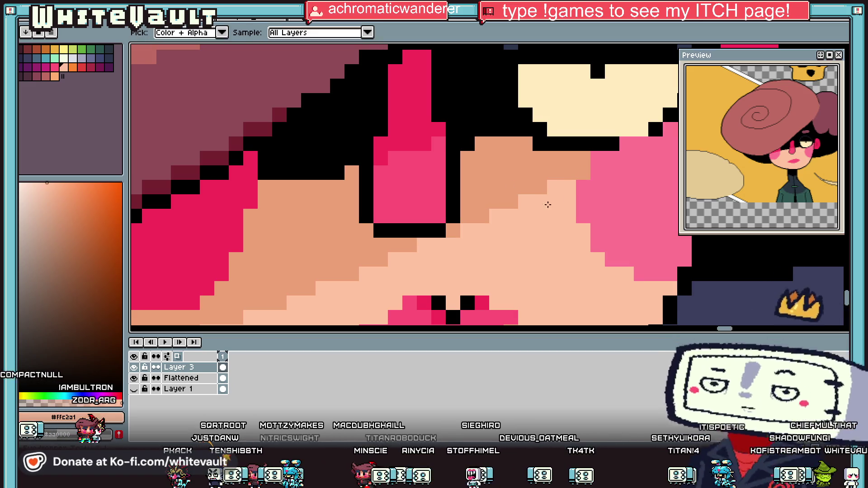
{"action": "scroll", "coordinate": [583, 180], "scroll_direction": "down", "scroll_amount": 5}
{"action": "scroll", "coordinate": [574, 219], "scroll_direction": "up", "scroll_amount": 4}
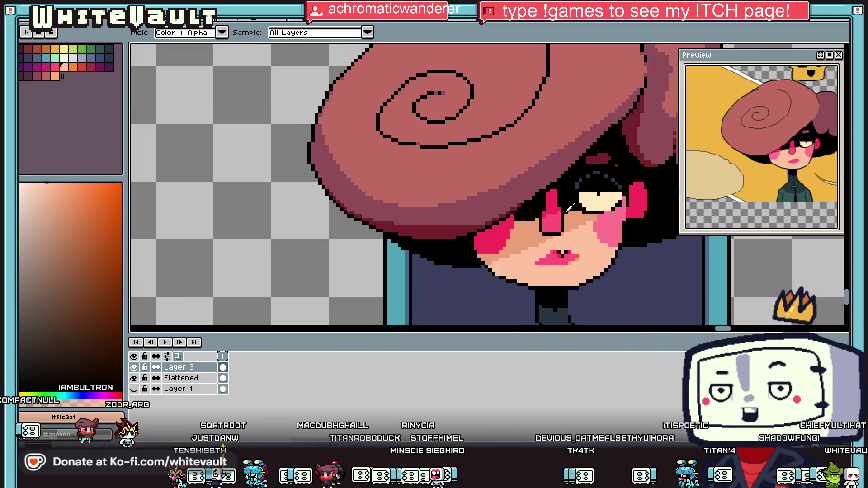
{"action": "left_click", "coordinate": [559, 225], "text": "alt"}
{"action": "key", "text": "g"}
{"action": "scroll", "coordinate": [559, 225], "scroll_direction": "down", "scroll_amount": 2}
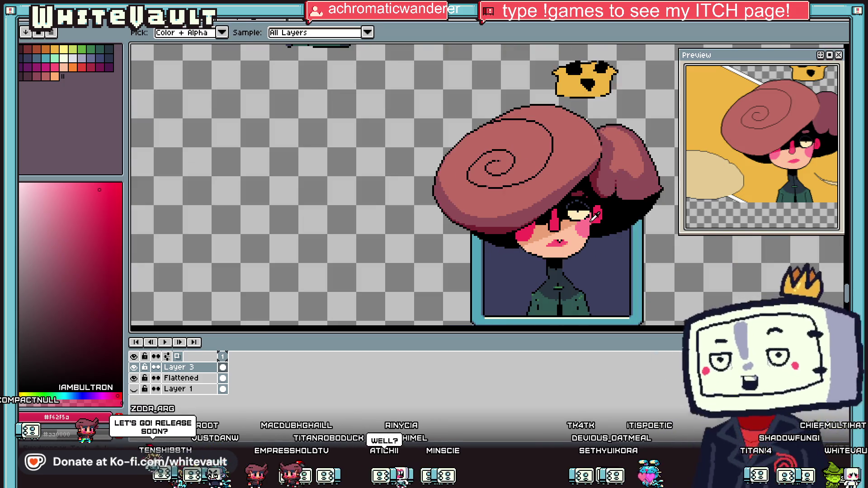
{"action": "key", "text": "b"}
{"action": "scroll", "coordinate": [562, 225], "scroll_direction": "up", "scroll_amount": 4}
{"action": "left_click", "coordinate": [560, 212]}
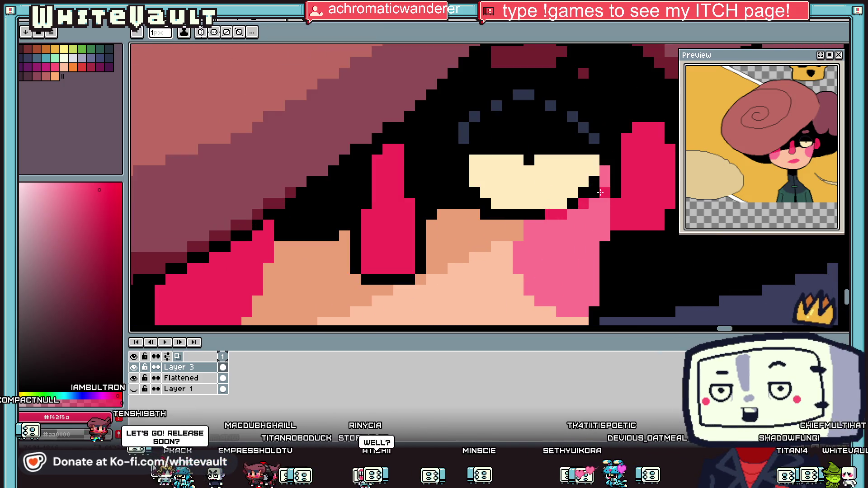
{"action": "key", "text": "alt"}
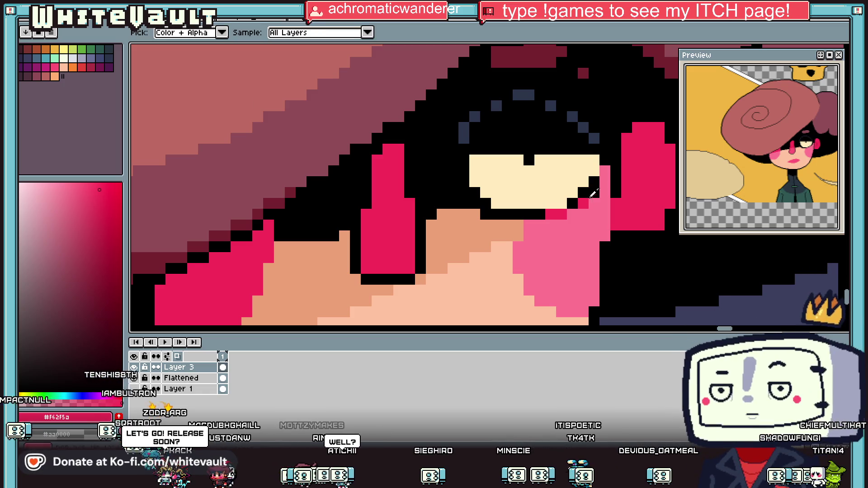
{"action": "left_click", "coordinate": [575, 211]}
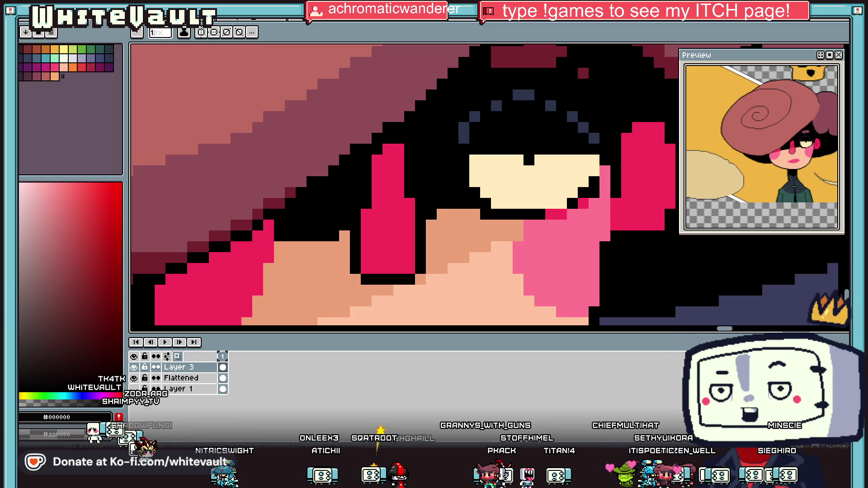
Zoom on the eye and edit black pixels inside the pink eye shape.
{"action": "scroll", "coordinate": [533, 219], "scroll_direction": "down", "scroll_amount": 5}
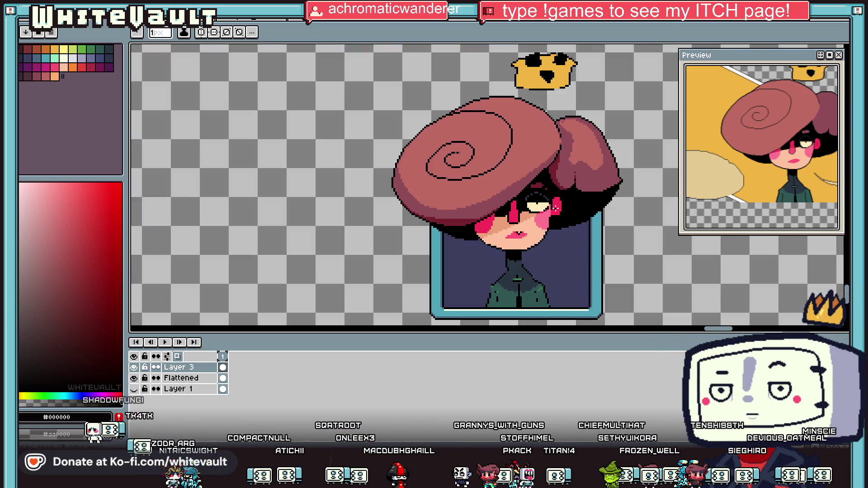
{"action": "scroll", "coordinate": [545, 208], "scroll_direction": "down", "scroll_amount": 3}
{"action": "scroll", "coordinate": [533, 210], "scroll_direction": "up", "scroll_amount": 8}
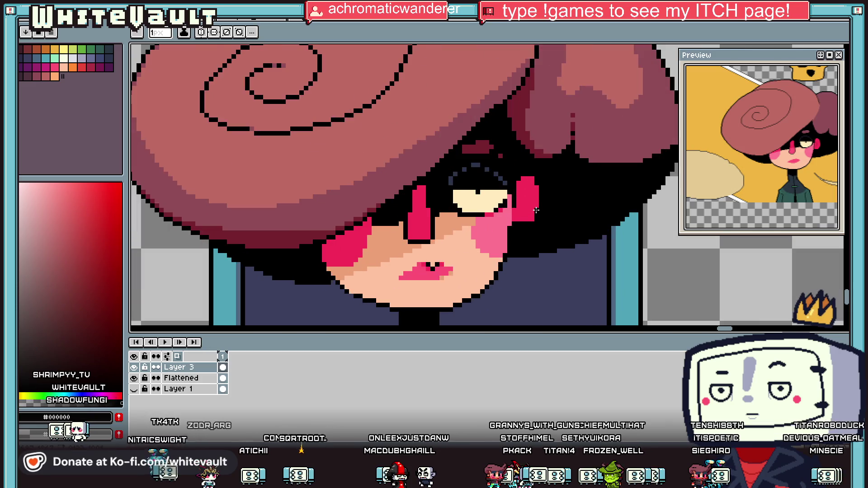
{"action": "key", "text": "alt"}
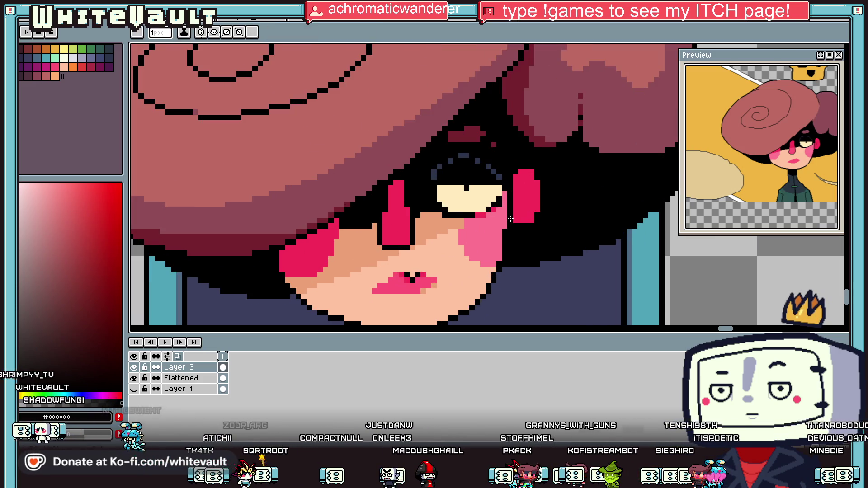
{"action": "scroll", "coordinate": [522, 211], "scroll_direction": "up", "scroll_amount": 2}
{"action": "left_click_drag", "start_coordinate": [528, 187], "coordinate": [525, 226]}
{"action": "left_click_drag", "start_coordinate": [513, 163], "coordinate": [528, 178]}
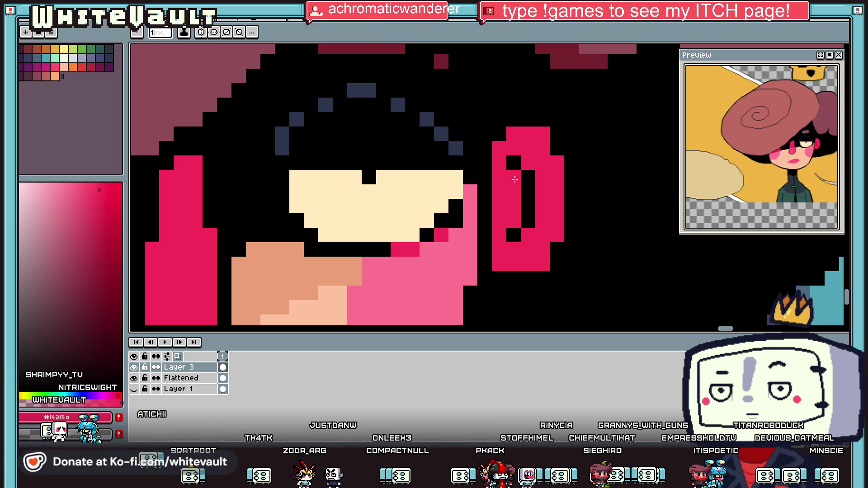
Sample black and blacken a stray pink pixel beside the eye.
{"action": "scroll", "coordinate": [515, 189], "scroll_direction": "down", "scroll_amount": 3}
{"action": "scroll", "coordinate": [519, 176], "scroll_direction": "up", "scroll_amount": 2}
{"action": "left_click", "coordinate": [521, 175], "text": "alt"}
{"action": "scroll", "coordinate": [520, 176], "scroll_direction": "up", "scroll_amount": 2}
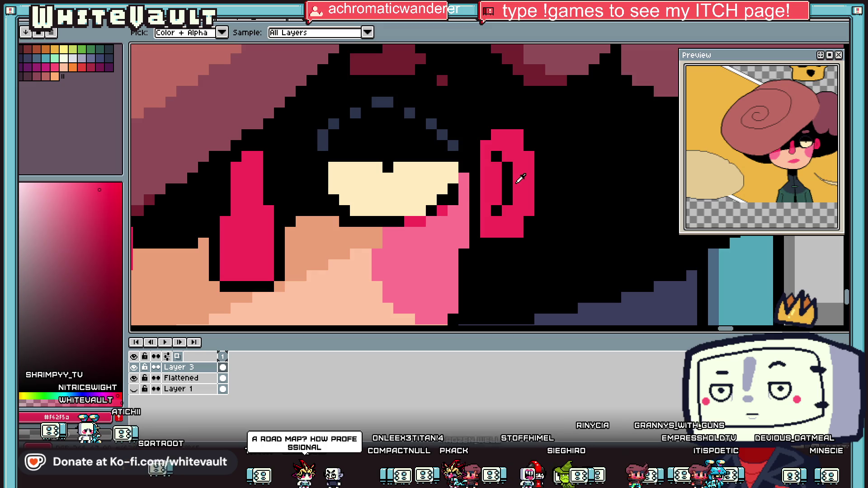
{"action": "left_click", "coordinate": [558, 176], "text": "alt"}
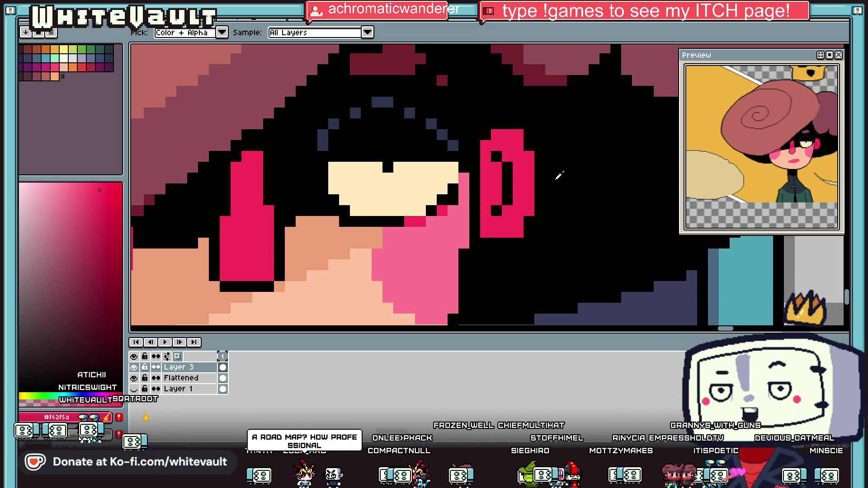
{"action": "left_click", "coordinate": [520, 231]}
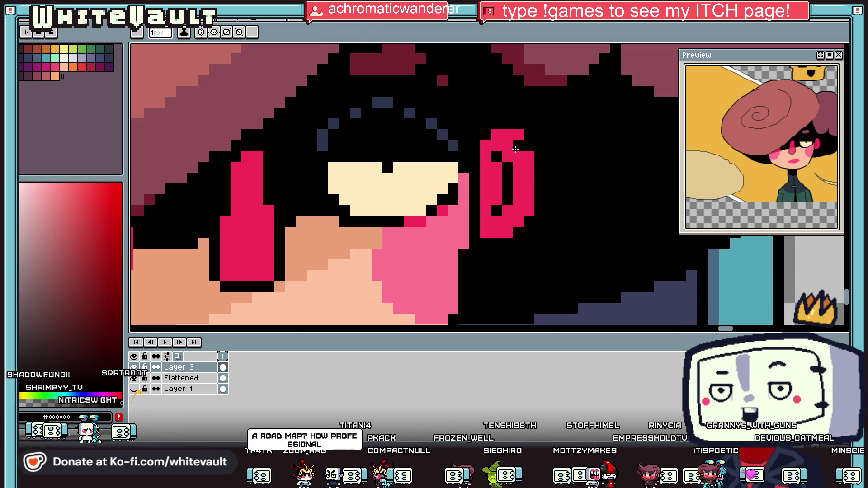
{"action": "scroll", "coordinate": [514, 146], "scroll_direction": "down", "scroll_amount": 3}
{"action": "scroll", "coordinate": [535, 159], "scroll_direction": "up", "scroll_amount": 2}
Add light-pink #FF7492 highlight pixels along the earring's rim.
{"action": "left_click", "coordinate": [536, 159], "text": "alt"}
{"action": "scroll", "coordinate": [535, 159], "scroll_direction": "down", "scroll_amount": 2}
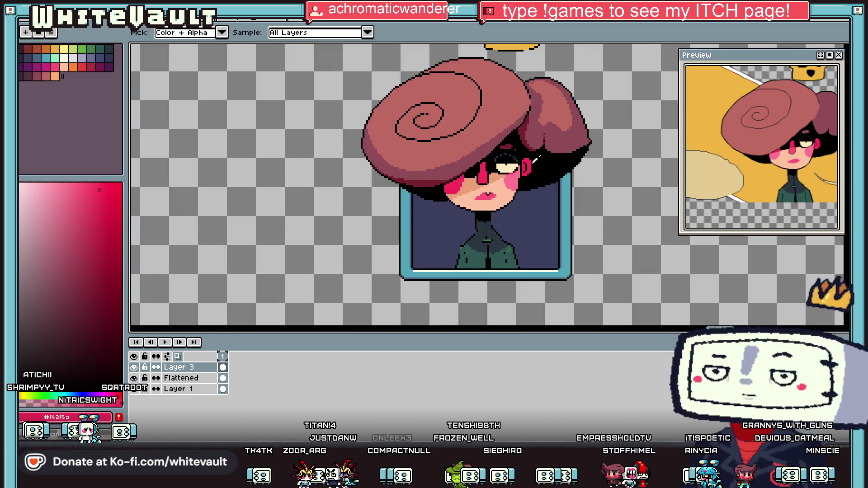
{"action": "scroll", "coordinate": [536, 159], "scroll_direction": "up", "scroll_amount": 4}
{"action": "left_click", "coordinate": [553, 146]}
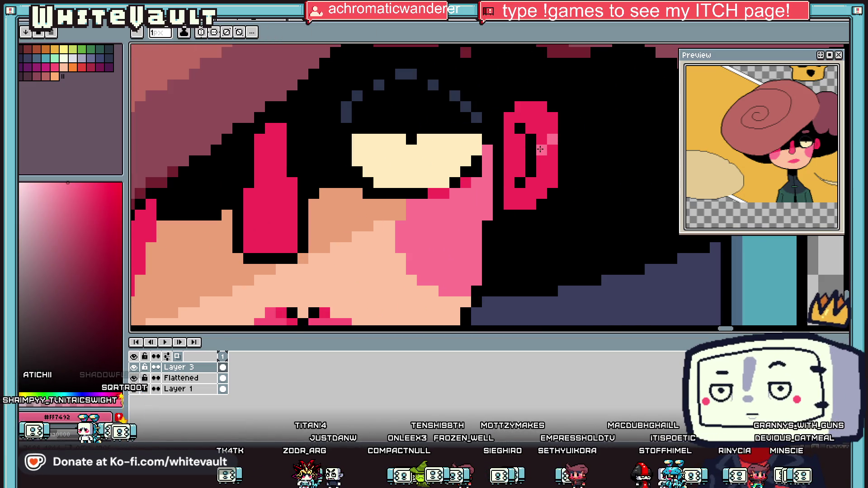
{"action": "left_click", "coordinate": [542, 166]}
{"action": "left_click", "coordinate": [553, 150]}
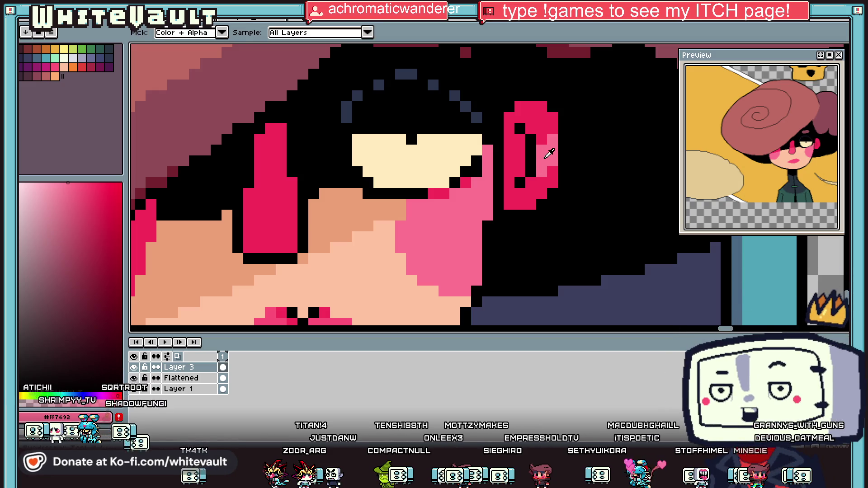
{"action": "scroll", "coordinate": [530, 181], "scroll_direction": "down", "scroll_amount": 4}
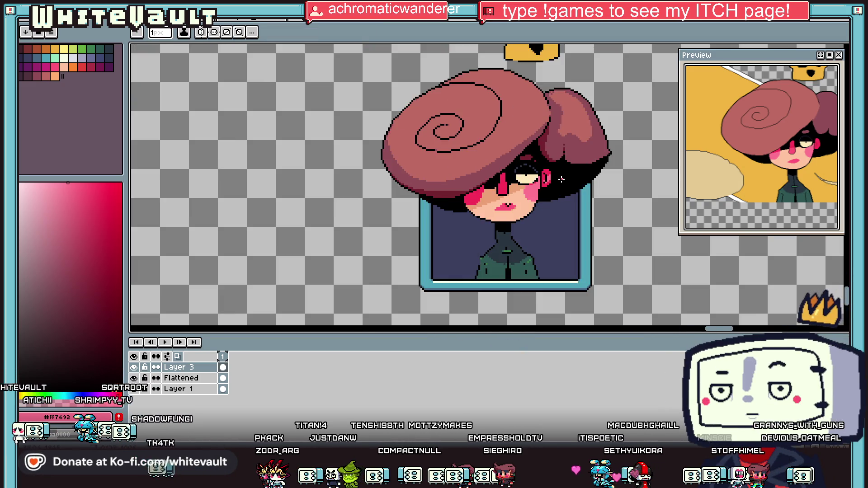
{"action": "scroll", "coordinate": [561, 180], "scroll_direction": "up", "scroll_amount": 4}
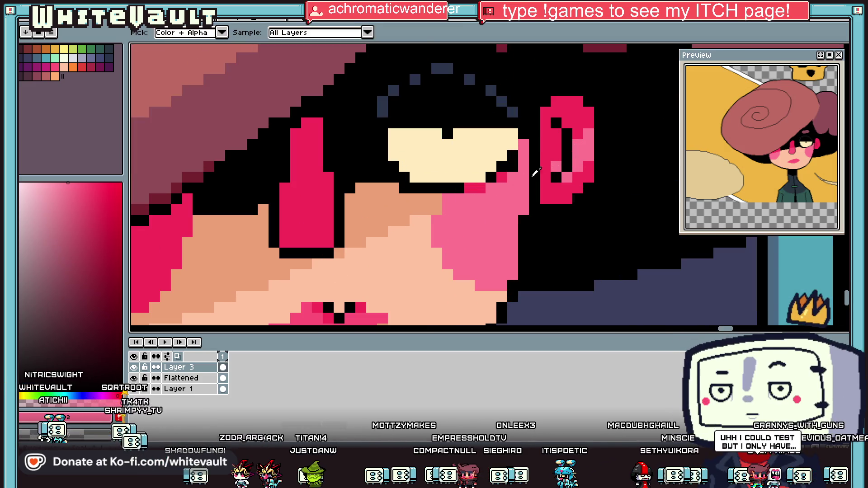
Shift the colour marker to a lighter pink for the cheek blush highlight.
{"action": "left_click_drag", "start_coordinate": [58, 183], "coordinate": [43, 183]}
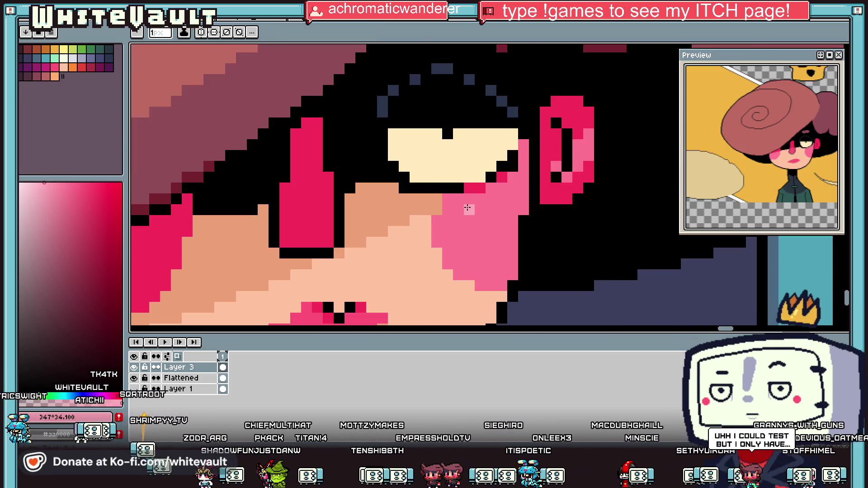
{"action": "scroll", "coordinate": [590, 164], "scroll_direction": "down", "scroll_amount": 4}
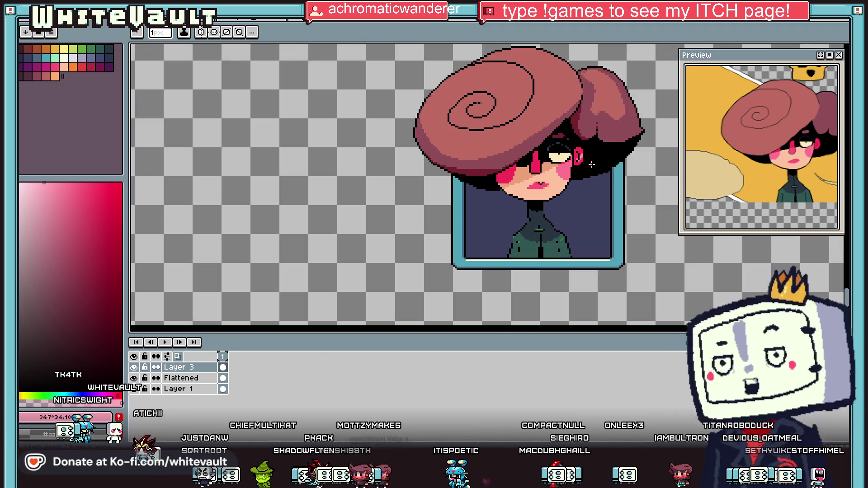
{"action": "scroll", "coordinate": [574, 172], "scroll_direction": "up", "scroll_amount": 4}
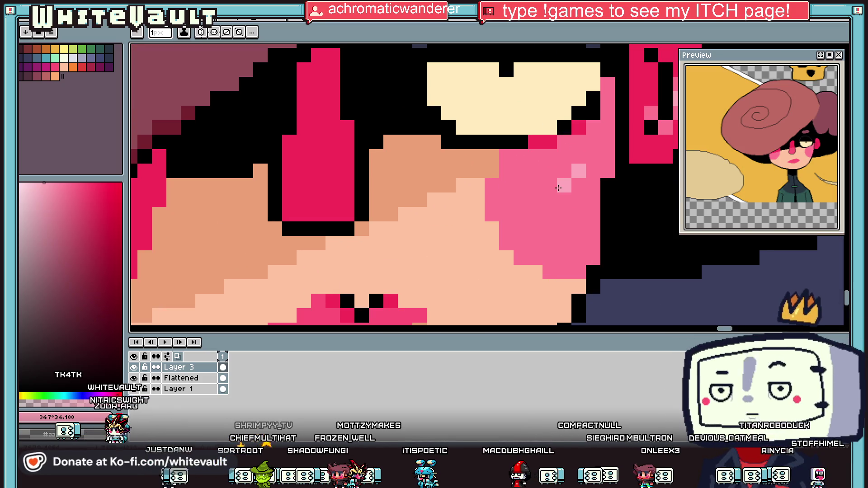
{"action": "key", "text": "i"}
{"action": "scroll", "coordinate": [574, 181], "scroll_direction": "down", "scroll_amount": 4}
{"action": "scroll", "coordinate": [576, 185], "scroll_direction": "down", "scroll_amount": 3}
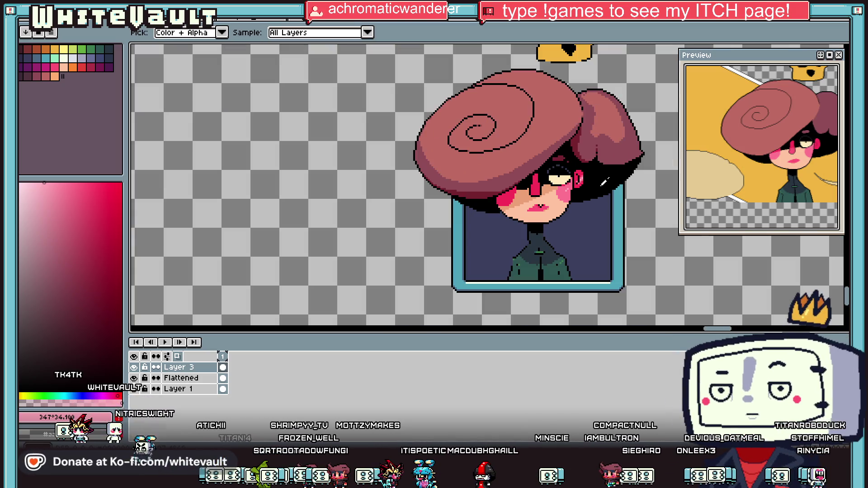
{"action": "scroll", "coordinate": [603, 180], "scroll_direction": "up", "scroll_amount": 6}
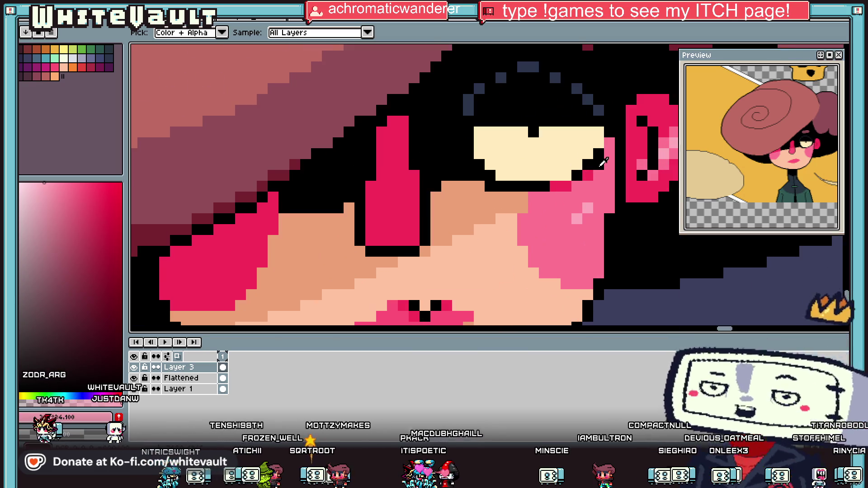
Sample the face's skin tone and paint a skin pixel beside the eye.
{"action": "left_click", "coordinate": [503, 192]}
{"action": "key", "text": "b"}
{"action": "left_click", "coordinate": [588, 165]}
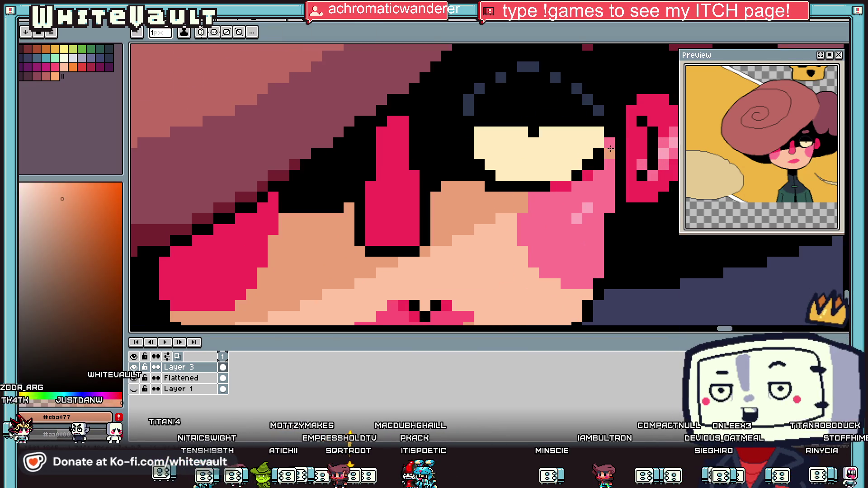
{"action": "scroll", "coordinate": [609, 152], "scroll_direction": "down", "scroll_amount": 3}
{"action": "scroll", "coordinate": [610, 150], "scroll_direction": "up", "scroll_amount": 2}
Re-sample the cheek pink, the skin tone and the earring pink from the canvas.
{"action": "left_click", "coordinate": [613, 148], "text": "alt"}
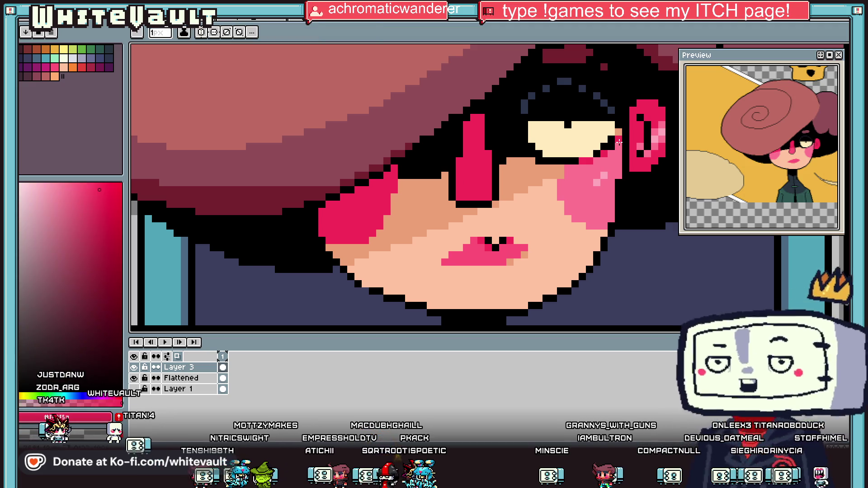
{"action": "scroll", "coordinate": [619, 142], "scroll_direction": "down", "scroll_amount": 3}
{"action": "scroll", "coordinate": [632, 175], "scroll_direction": "up", "scroll_amount": 3}
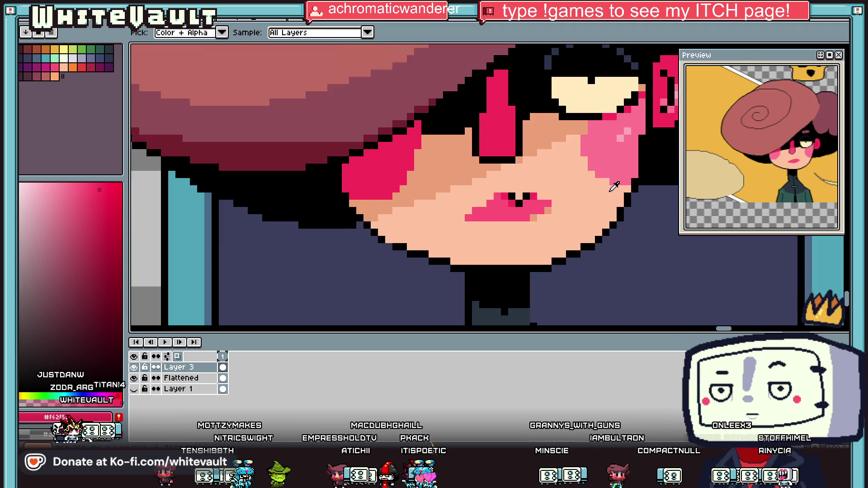
{"action": "left_click", "coordinate": [632, 177], "text": "alt"}
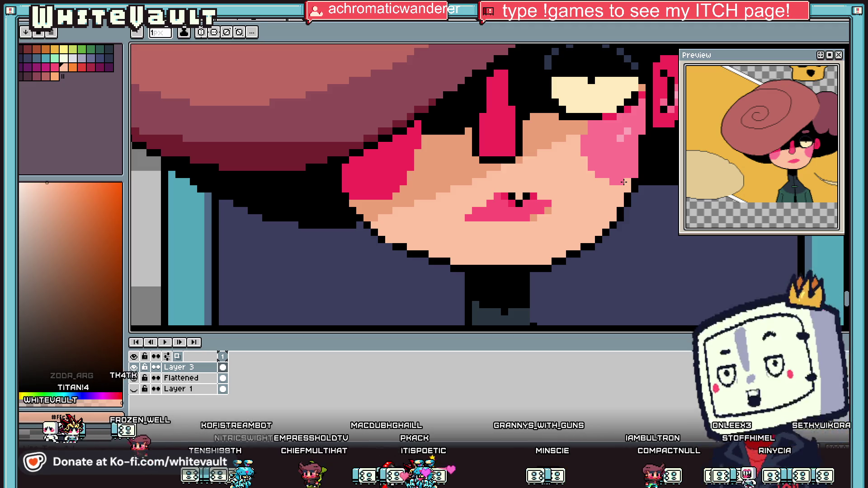
{"action": "scroll", "coordinate": [625, 180], "scroll_direction": "down", "scroll_amount": 4}
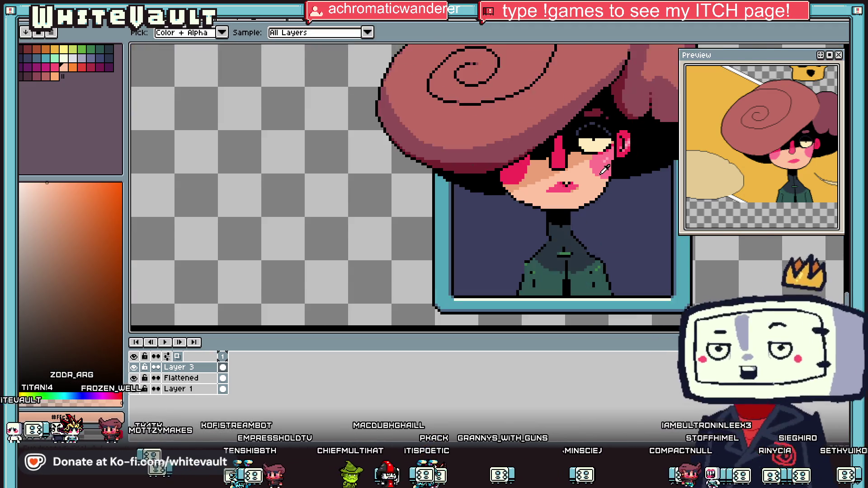
{"action": "scroll", "coordinate": [604, 159], "scroll_direction": "up", "scroll_amount": 5}
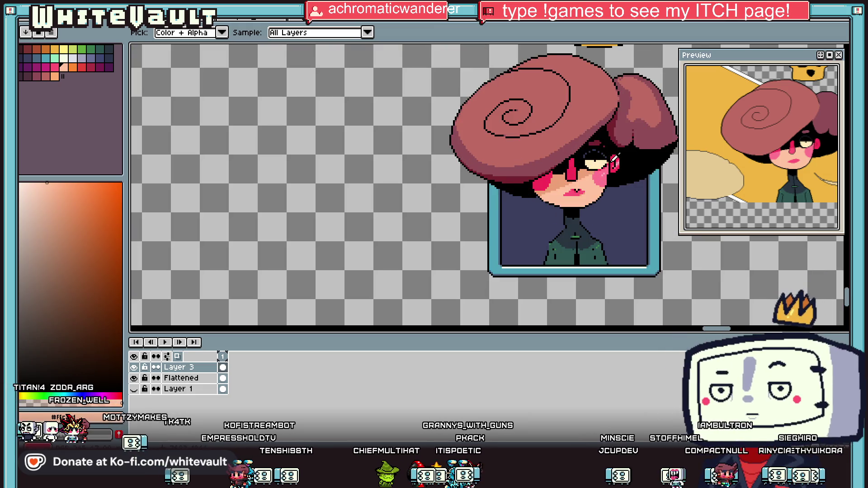
{"action": "left_click", "coordinate": [615, 155], "text": "alt"}
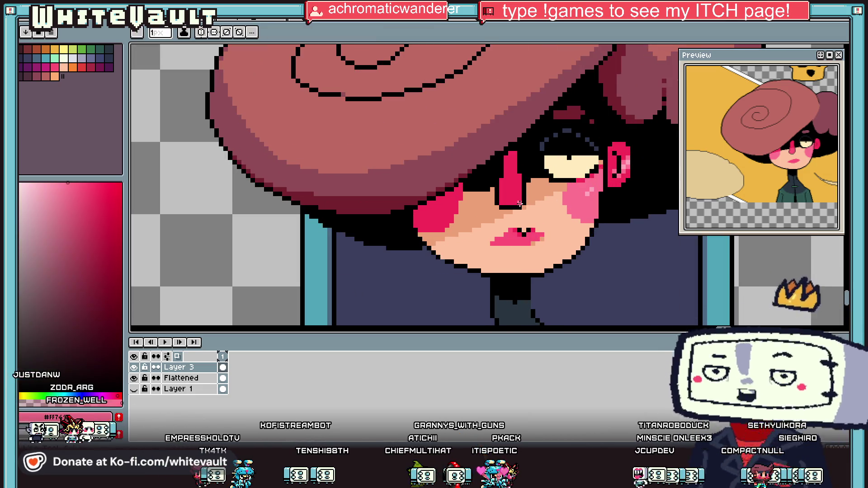
{"action": "scroll", "coordinate": [617, 153], "scroll_direction": "down", "scroll_amount": 5}
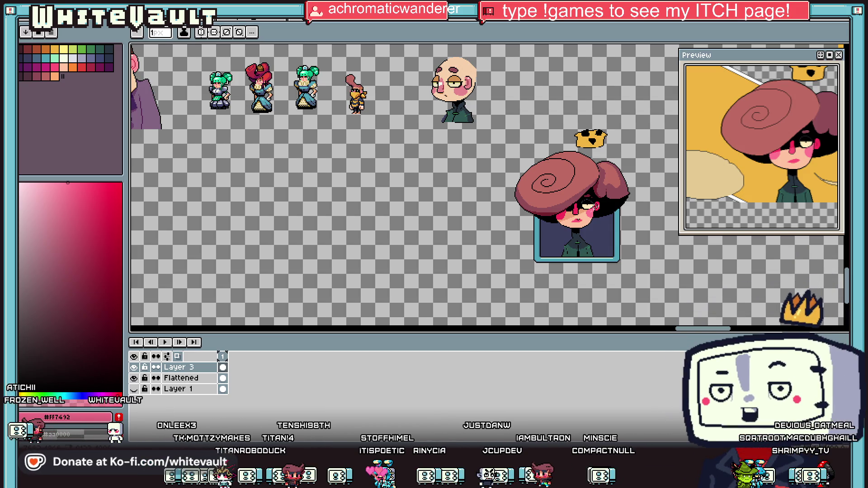
Draw a rectangular selection over the torso and jacket area.
{"action": "scroll", "coordinate": [612, 241], "scroll_direction": "up", "scroll_amount": 3}
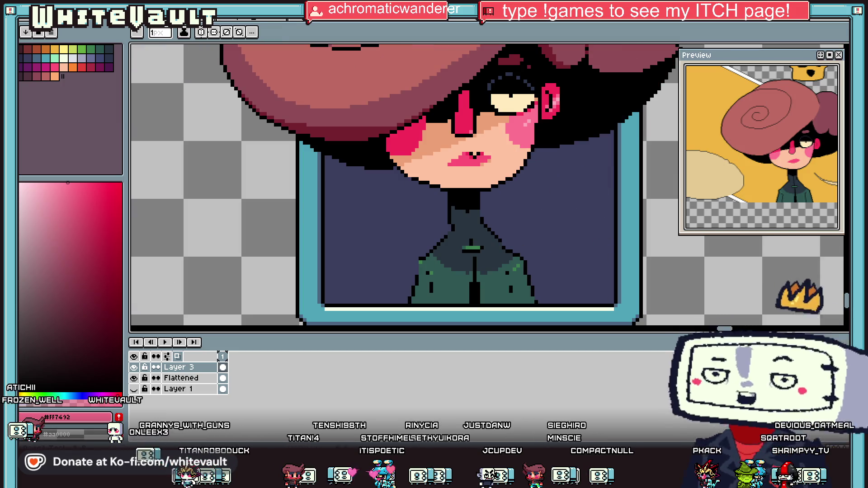
{"action": "key", "text": "m"}
{"action": "left_click_drag", "start_coordinate": [438, 226], "coordinate": [627, 315]}
{"action": "mouse_move", "coordinate": [387, 242]}
{"action": "left_mouse_down"}
{"action": "mouse_move", "coordinate": [571, 329]}
{"action": "mouse_move", "coordinate": [565, 319]}
{"action": "left_mouse_up"}
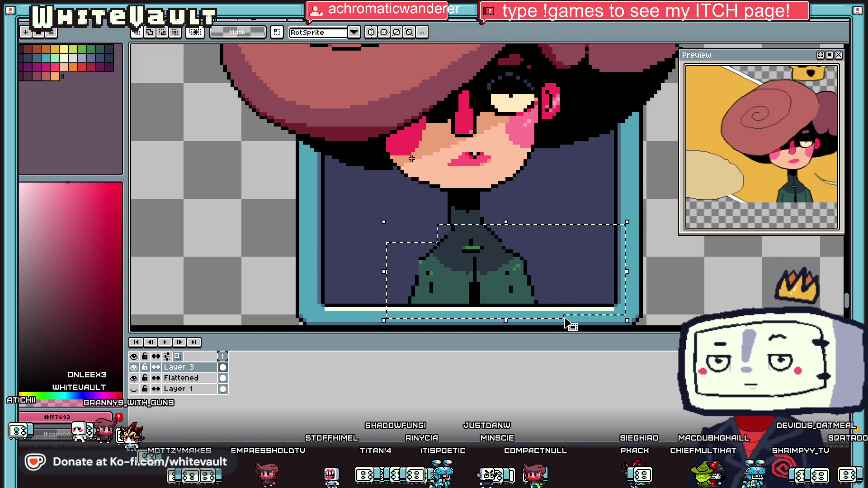
Eyedrop black from the outline and draw a black line along the jacket's left shoulder.
{"action": "scroll", "coordinate": [492, 219], "scroll_direction": "up", "scroll_amount": 1}
{"action": "key", "text": "i"}
{"action": "left_click", "coordinate": [479, 201]}
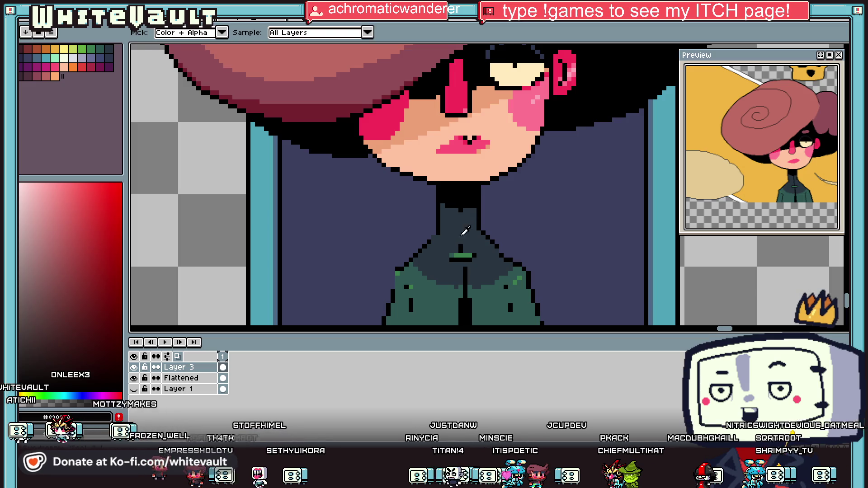
{"action": "key", "text": "b"}
{"action": "scroll", "coordinate": [464, 242], "scroll_direction": "down", "scroll_amount": 1}
{"action": "scroll", "coordinate": [493, 224], "scroll_direction": "down", "scroll_amount": 1}
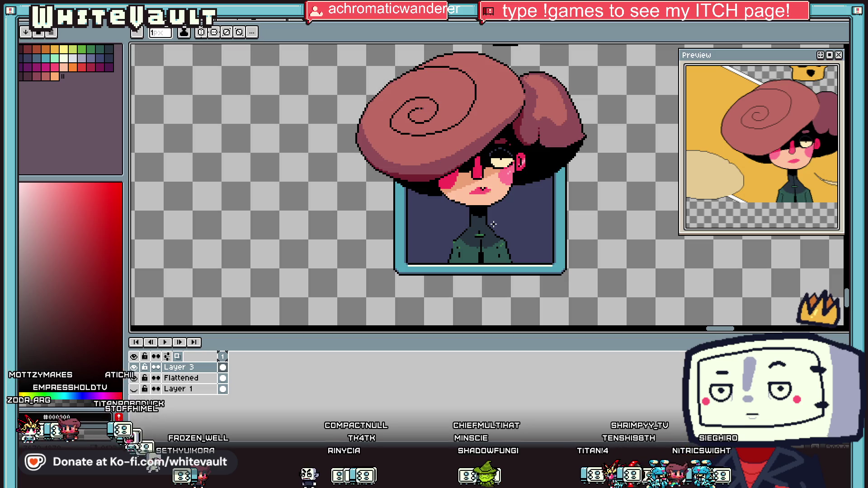
{"action": "key", "text": "i"}
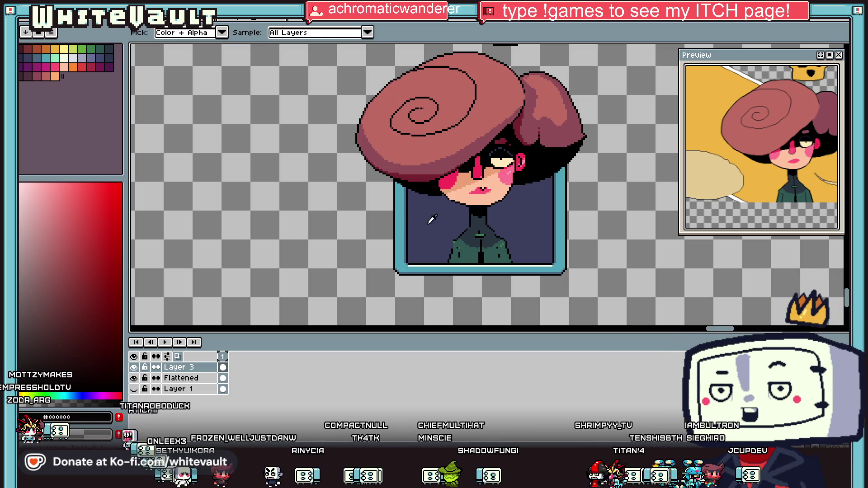
{"action": "scroll", "coordinate": [436, 220], "scroll_direction": "up", "scroll_amount": 2}
{"action": "left_click", "coordinate": [507, 208]}
{"action": "left_click", "coordinate": [501, 210]}
{"action": "key", "text": "b"}
{"action": "scroll", "coordinate": [497, 212], "scroll_direction": "down", "scroll_amount": 2}
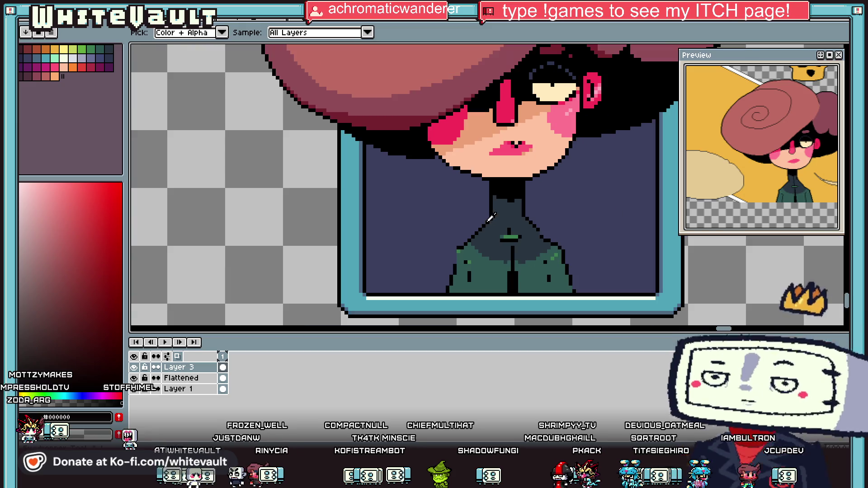
{"action": "scroll", "coordinate": [456, 240], "scroll_direction": "up", "scroll_amount": 1}
{"action": "mouse_move", "coordinate": [456, 239]}
{"action": "left_mouse_down"}
{"action": "mouse_move", "coordinate": [448, 239]}
{"action": "mouse_move", "coordinate": [443, 264]}
{"action": "left_mouse_up"}
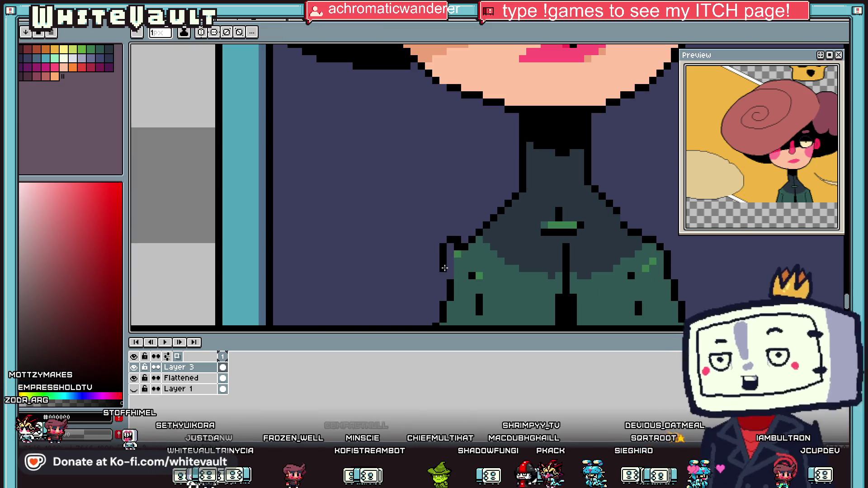
Add two teal-green pixels on the left shoulder edge.
{"action": "left_click", "coordinate": [471, 256], "text": "alt"}
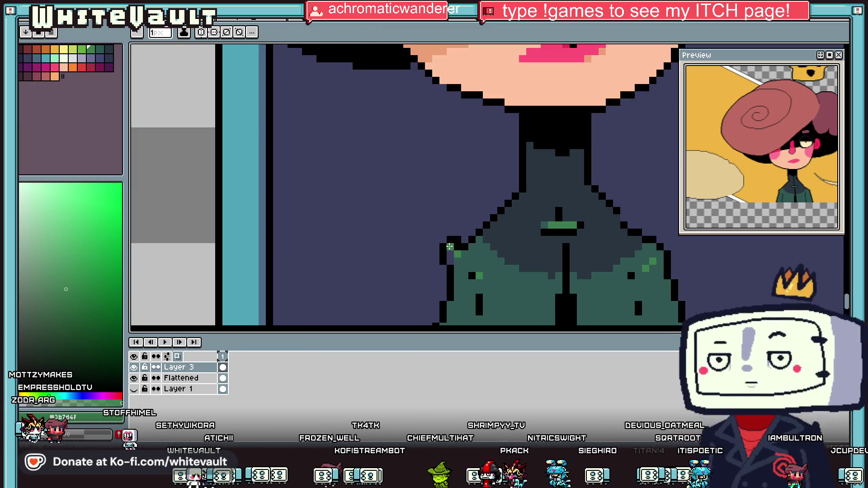
{"action": "left_click", "coordinate": [450, 247]}
{"action": "left_click", "coordinate": [468, 253], "text": "alt"}
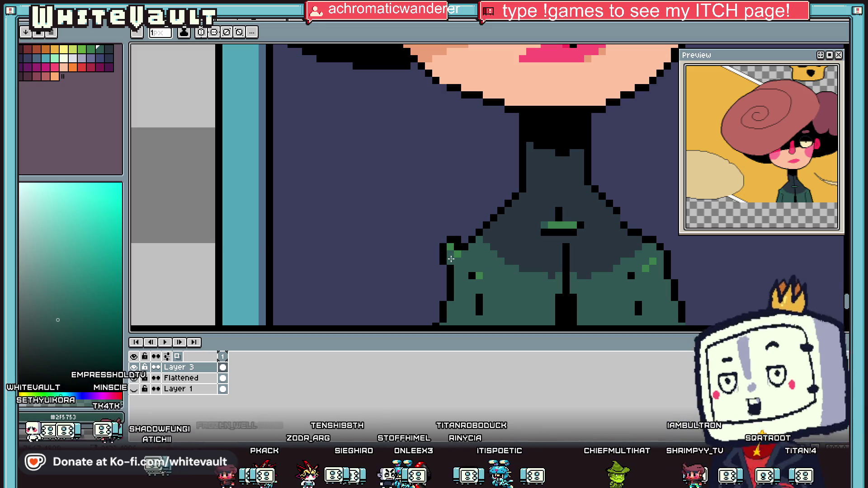
{"action": "scroll", "coordinate": [451, 258], "scroll_direction": "down", "scroll_amount": 5}
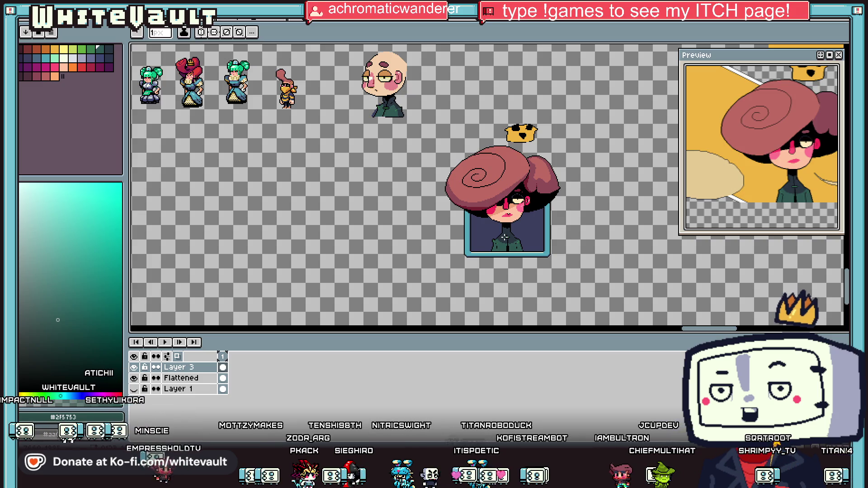
Sample the dark blue background and repaint four stray pixels along the left collar edge.
{"action": "scroll", "coordinate": [504, 236], "scroll_direction": "up", "scroll_amount": 4}
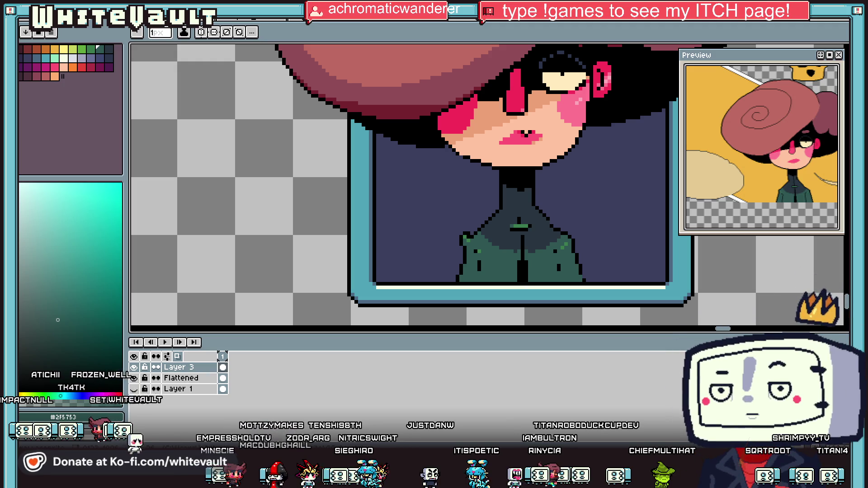
{"action": "scroll", "coordinate": [466, 249], "scroll_direction": "up", "scroll_amount": 3}
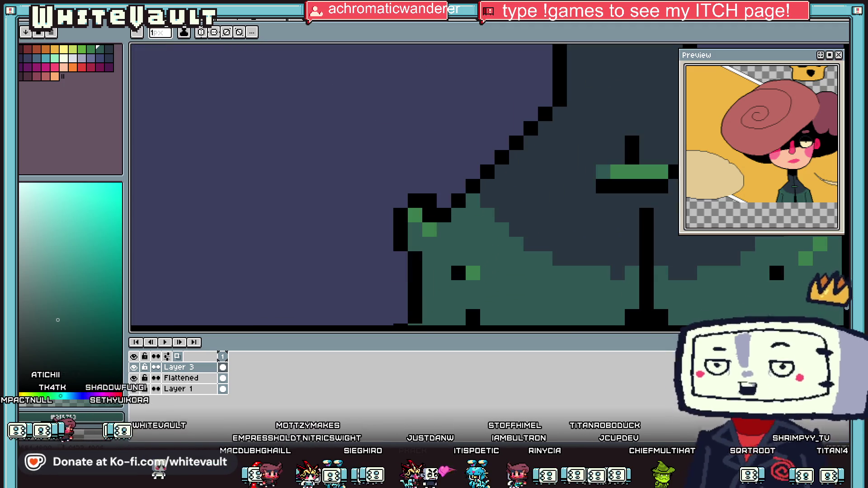
{"action": "key", "text": "alt"}
{"action": "left_click", "coordinate": [430, 215]}
{"action": "left_click", "coordinate": [401, 226], "text": "alt"}
{"action": "left_click", "coordinate": [415, 243]}
{"action": "left_click", "coordinate": [381, 248], "text": "alt"}
{"action": "left_click", "coordinate": [397, 246]}
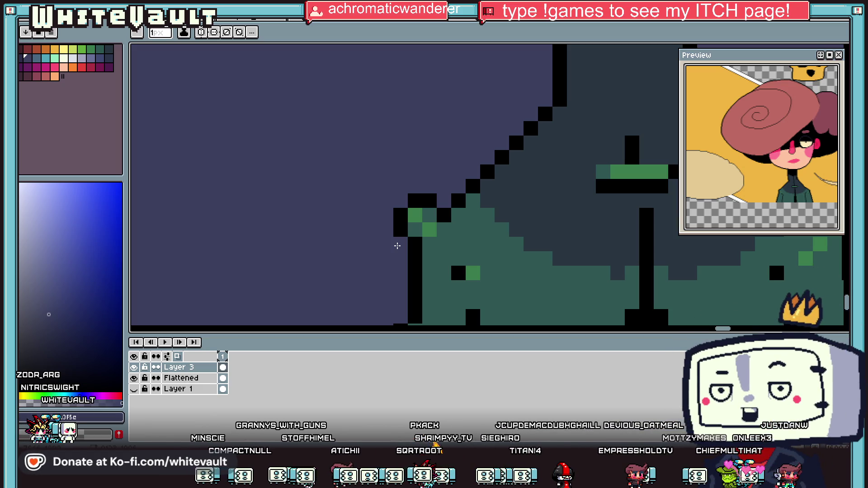
{"action": "scroll", "coordinate": [397, 246], "scroll_direction": "down", "scroll_amount": 4}
Move the vertical symmetry axis to the character's centre.
{"action": "scroll", "coordinate": [551, 138], "scroll_direction": "up", "scroll_amount": 3}
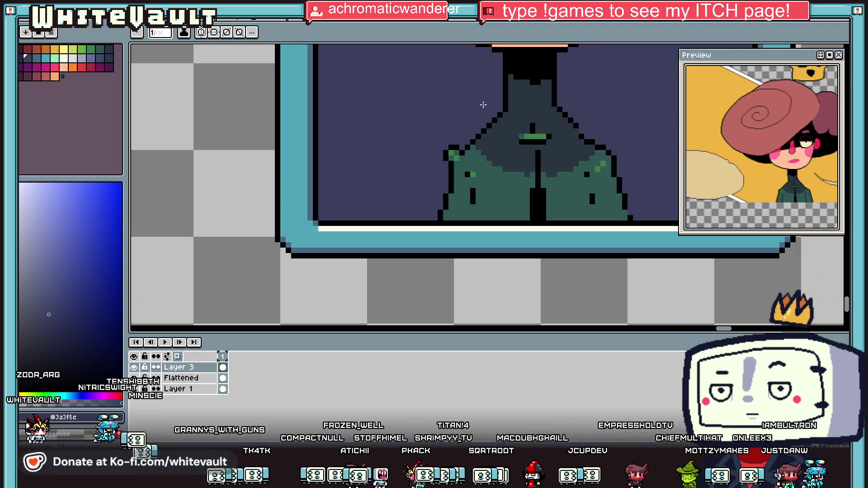
{"action": "scroll", "coordinate": [466, 97], "scroll_direction": "down", "scroll_amount": 3}
{"action": "left_click_drag", "start_coordinate": [178, 47], "coordinate": [509, 47]}
{"action": "scroll", "coordinate": [497, 94], "scroll_direction": "up", "scroll_amount": 2}
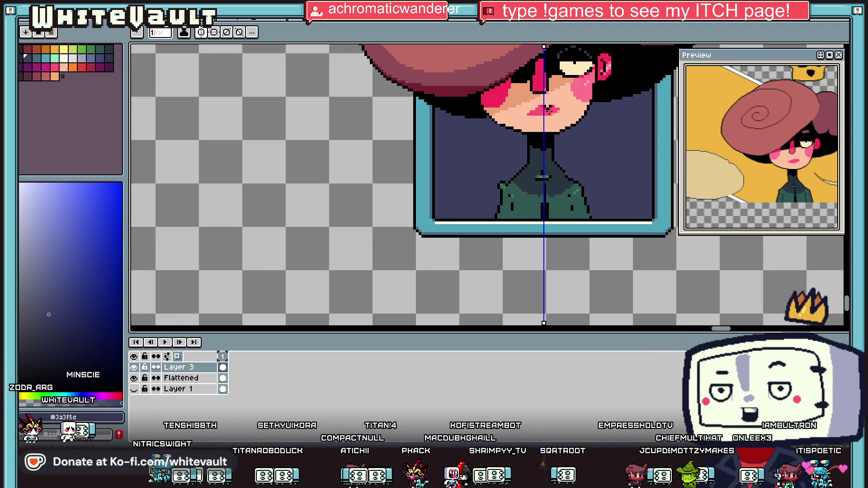
Switch to Unreal Editor's ThirdPersonMap and turn the view toward the wall and floor.
{"action": "scroll", "coordinate": [561, 191], "scroll_direction": "up", "scroll_amount": 1}
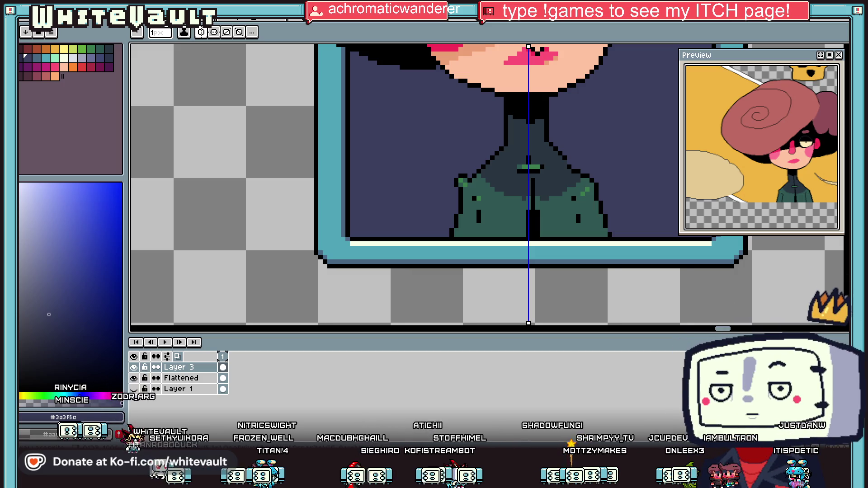
{"action": "key", "text": "alt+Tab"}
{"action": "mouse_move", "coordinate": [431, 172]}
{"action": "left_mouse_down"}
{"action": "mouse_move", "coordinate": [427, 190]}
{"action": "mouse_move", "coordinate": [438, 195]}
{"action": "mouse_move", "coordinate": [380, 162]}
{"action": "left_mouse_up"}
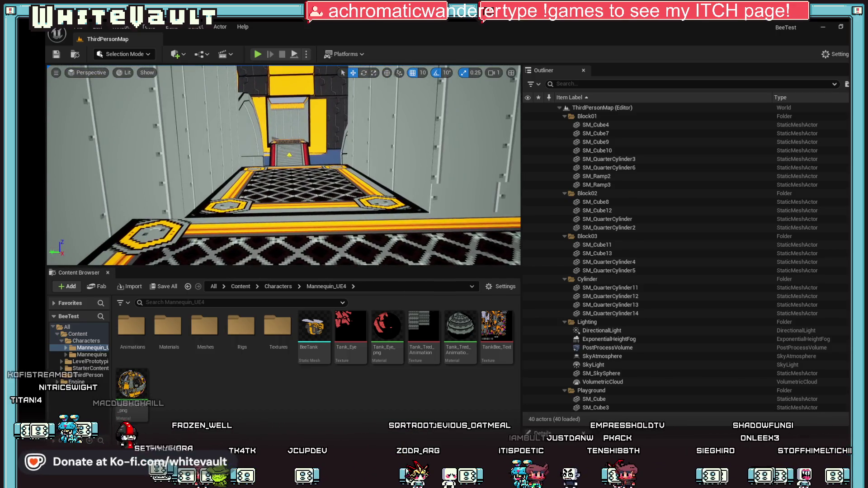
{"action": "key", "text": "w"}
{"action": "key", "text": "w"}
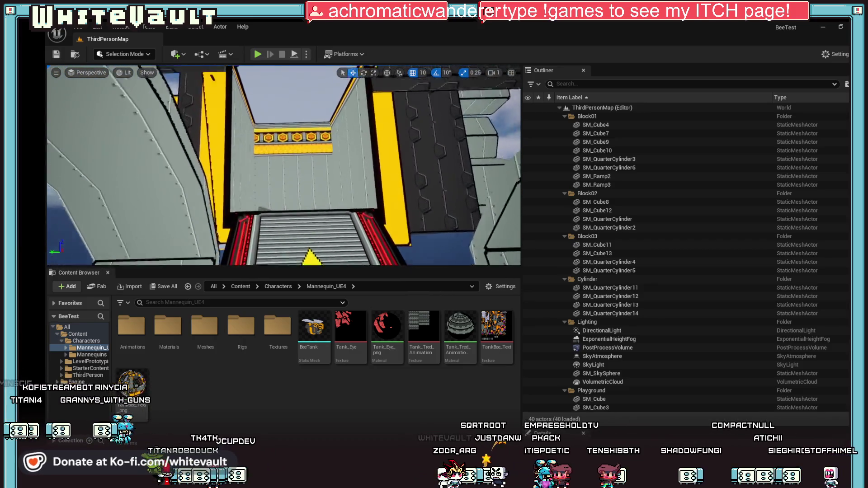
{"action": "key", "text": "w"}
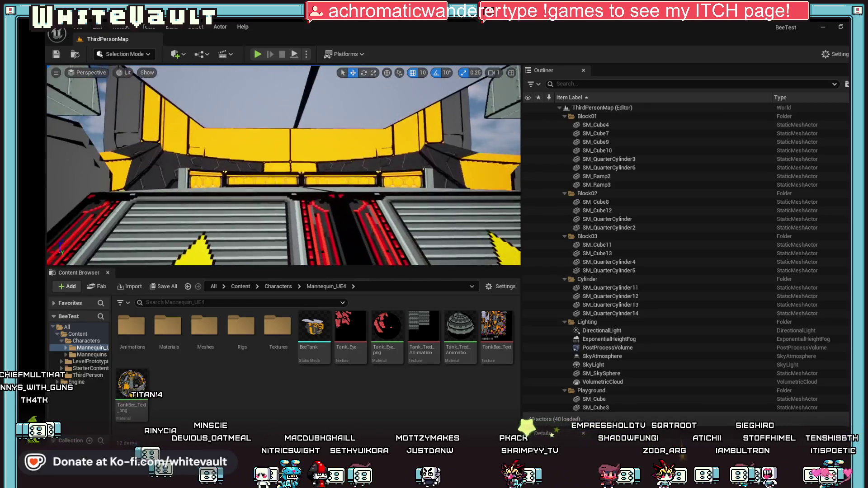
{"action": "key", "text": "s"}
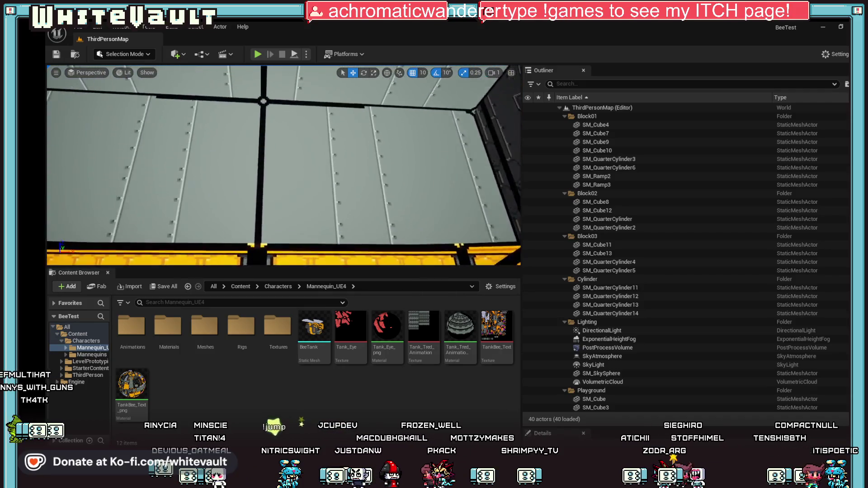
{"action": "key", "text": "w"}
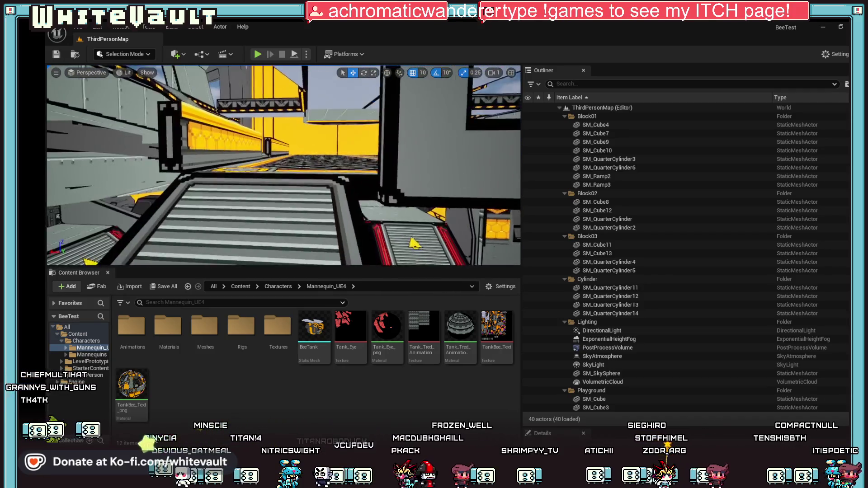
{"action": "key", "text": "w"}
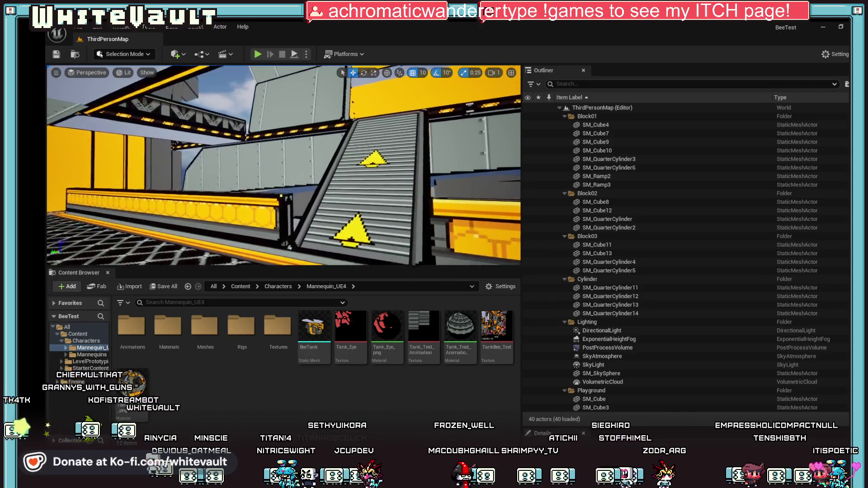
{"action": "key", "text": "s"}
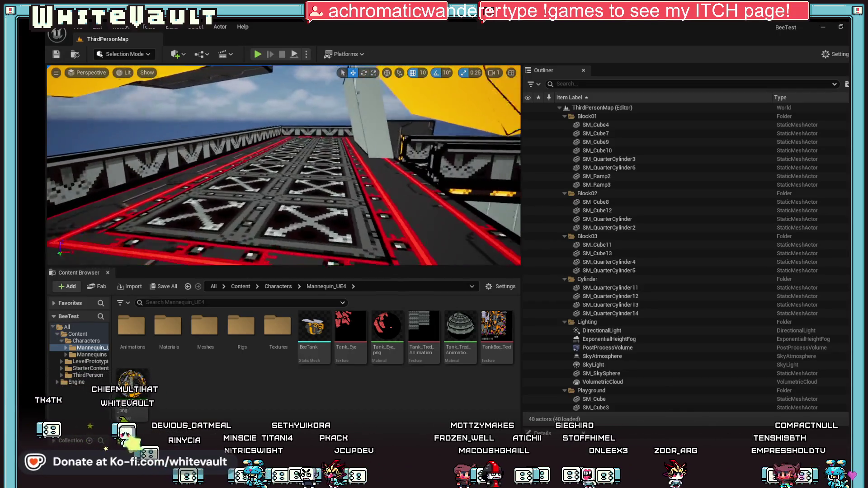
{"action": "key", "text": "w"}
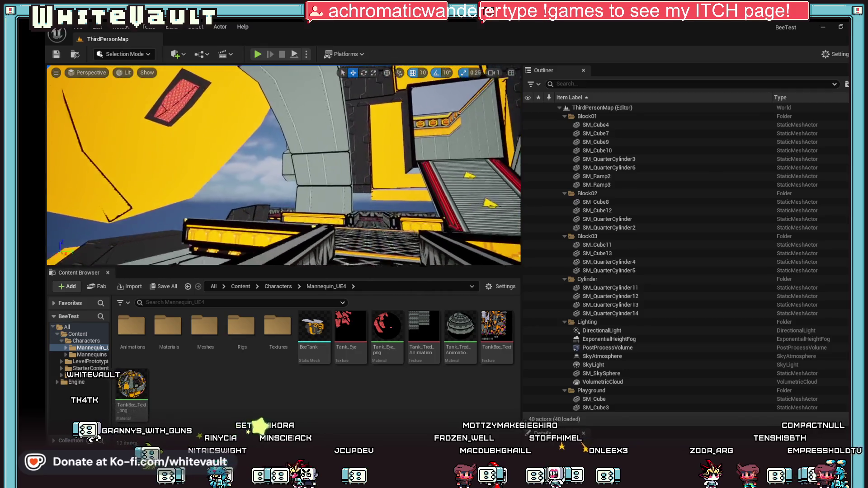
{"action": "key", "text": "w"}
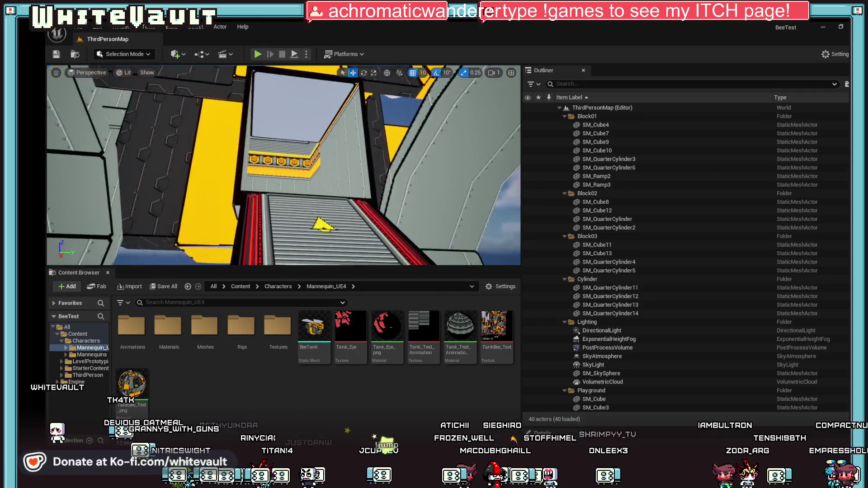
{"action": "key", "text": "w"}
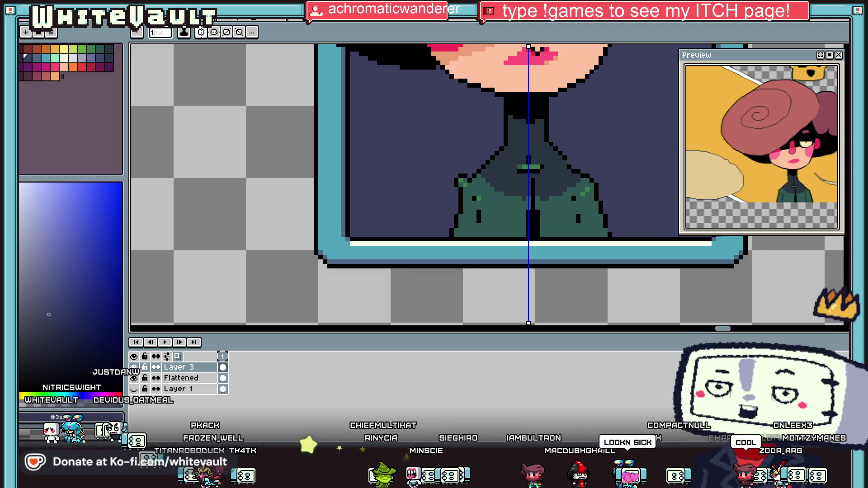
Zoom in on the collar and fill the gap pixel below the green stripe.
{"action": "scroll", "coordinate": [512, 218], "scroll_direction": "down", "scroll_amount": 3}
{"action": "scroll", "coordinate": [512, 219], "scroll_direction": "up", "scroll_amount": 5}
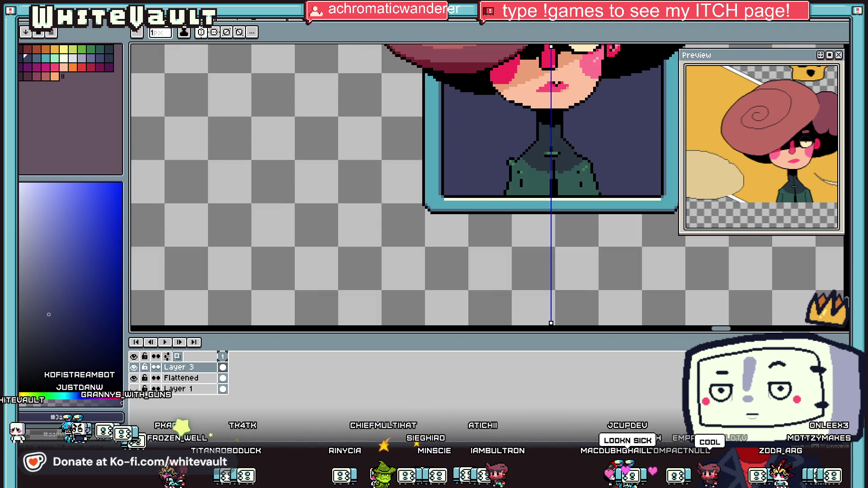
{"action": "scroll", "coordinate": [538, 135], "scroll_direction": "up", "scroll_amount": 2}
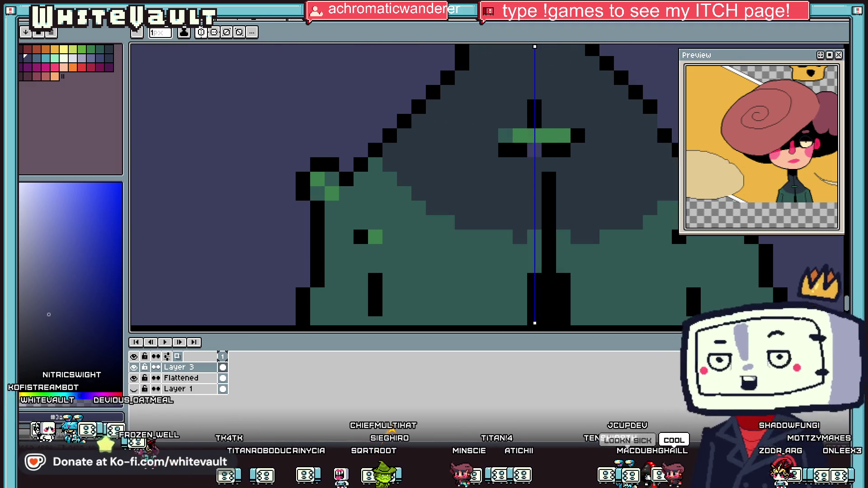
{"action": "left_click", "coordinate": [534, 150]}
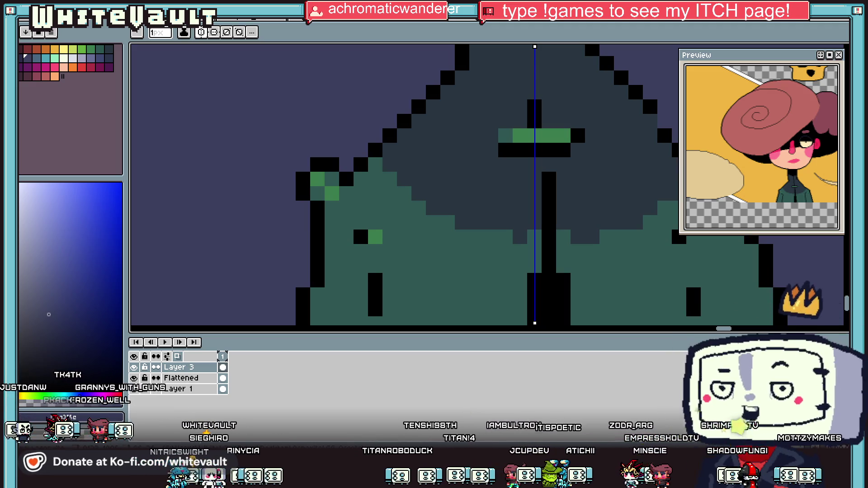
Eyedrop black and outline the green collar stripe.
{"action": "key", "text": "i"}
{"action": "left_click", "coordinate": [538, 110]}
{"action": "mouse_move", "coordinate": [529, 121]}
{"action": "left_mouse_down"}
{"action": "mouse_move", "coordinate": [491, 121]}
{"action": "mouse_move", "coordinate": [491, 136]}
{"action": "left_mouse_up"}
{"action": "key", "text": "b"}
{"action": "scroll", "coordinate": [543, 86], "scroll_direction": "down", "scroll_amount": 4}
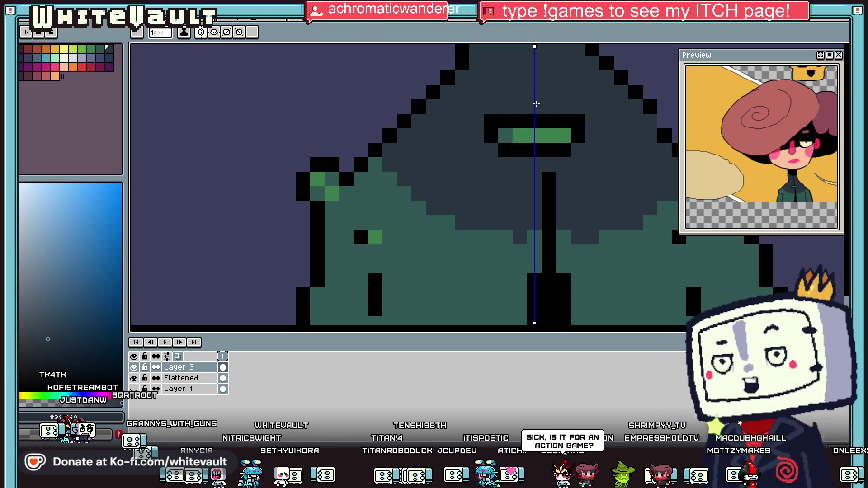
{"action": "scroll", "coordinate": [536, 81], "scroll_direction": "up", "scroll_amount": 3}
{"action": "left_click_drag", "start_coordinate": [535, 80], "coordinate": [535, 166]}
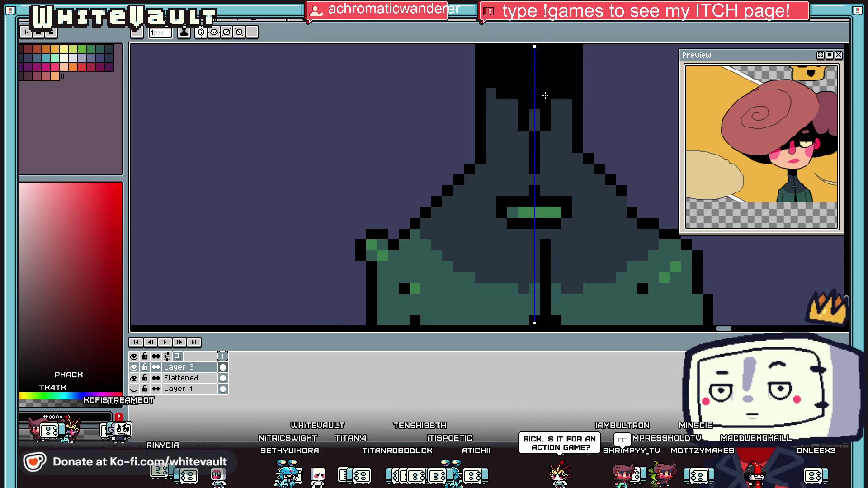
Paint the black centre line of the jacket in the dark blue cloak colour.
{"action": "key", "text": "i"}
{"action": "left_click", "coordinate": [547, 130]}
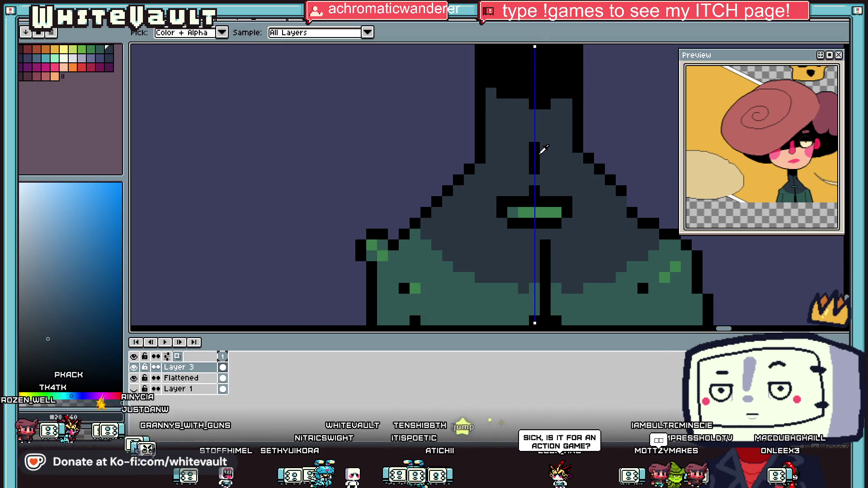
{"action": "left_click", "coordinate": [537, 140]}
{"action": "scroll", "coordinate": [543, 163], "scroll_direction": "down", "scroll_amount": 2}
{"action": "scroll", "coordinate": [544, 169], "scroll_direction": "up", "scroll_amount": 1}
{"action": "key", "text": "b"}
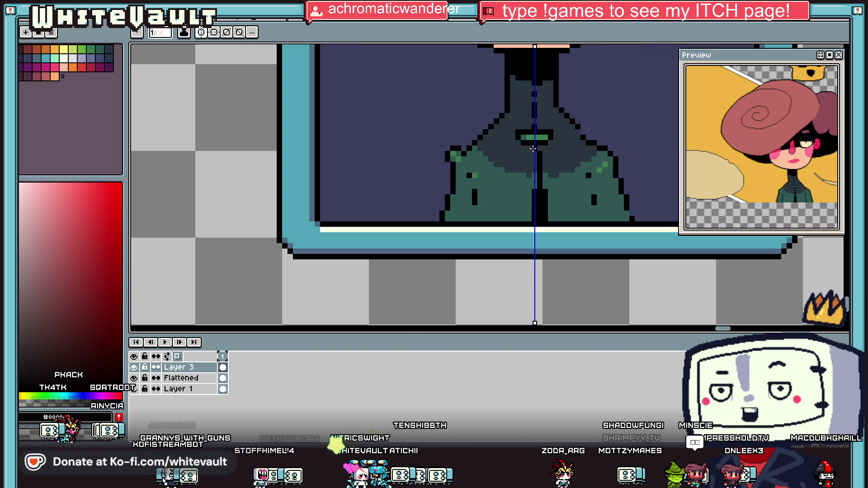
{"action": "key", "text": "i"}
{"action": "left_click", "coordinate": [539, 156]}
{"action": "key", "text": "b"}
{"action": "left_click_drag", "start_coordinate": [541, 175], "coordinate": [540, 222]}
Cover the black pixel beside the centre line with the teal jacket colour.
{"action": "key", "text": "i"}
{"action": "left_click", "coordinate": [539, 188]}
{"action": "key", "text": "b"}
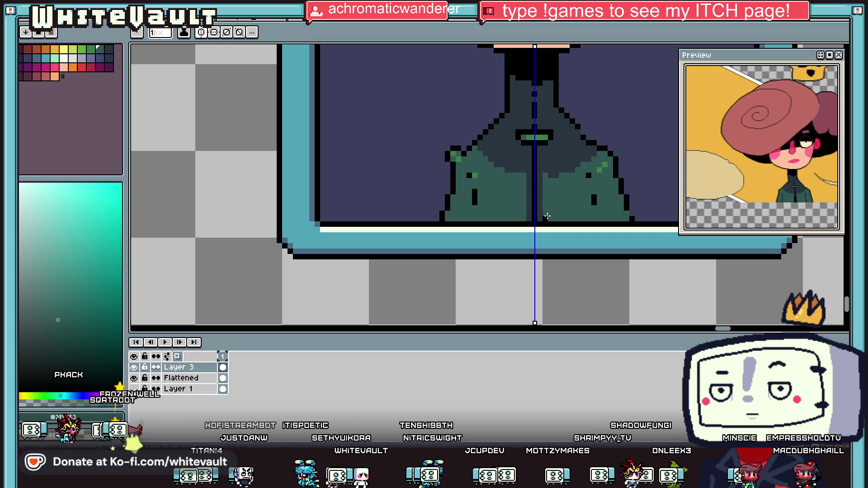
{"action": "left_click", "coordinate": [546, 220]}
Recolour the remaining black centre line below the collar in dark blue.
{"action": "key", "text": "i"}
{"action": "scroll", "coordinate": [549, 211], "scroll_direction": "up", "scroll_amount": 1}
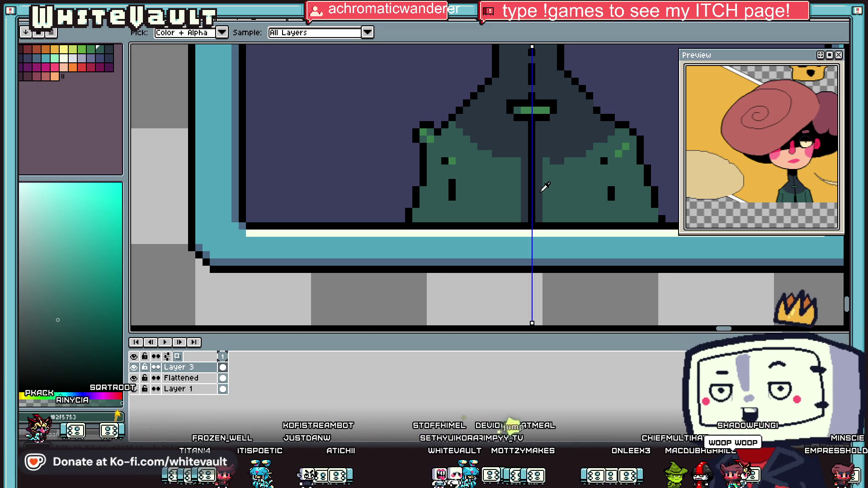
{"action": "left_click", "coordinate": [537, 135]}
{"action": "key", "text": "b"}
{"action": "left_click_drag", "start_coordinate": [530, 171], "coordinate": [529, 216]}
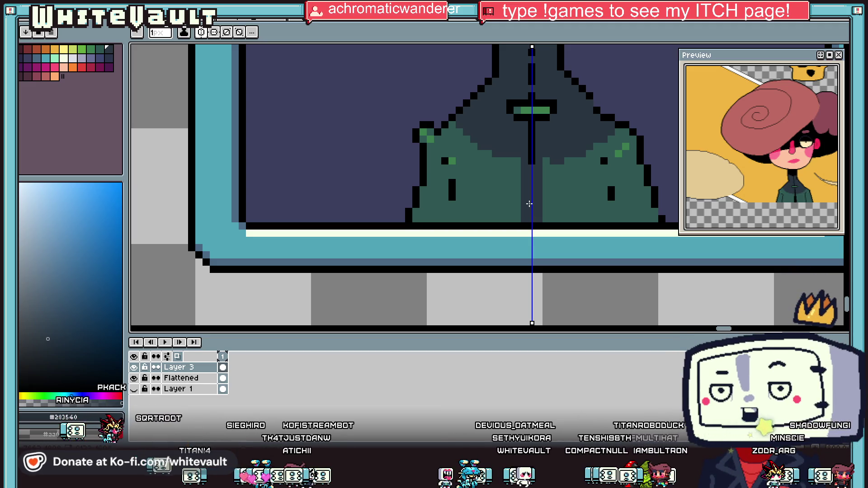
With symmetry off, flip the jacket's left half onto the right and shift the left half one pixel left.
{"action": "left_click", "coordinate": [206, 34]}
{"action": "left_click", "coordinate": [841, 52]}
{"action": "mouse_move", "coordinate": [364, 73]}
{"action": "left_mouse_down"}
{"action": "mouse_move", "coordinate": [516, 228]}
{"action": "mouse_move", "coordinate": [529, 224]}
{"action": "left_mouse_up"}
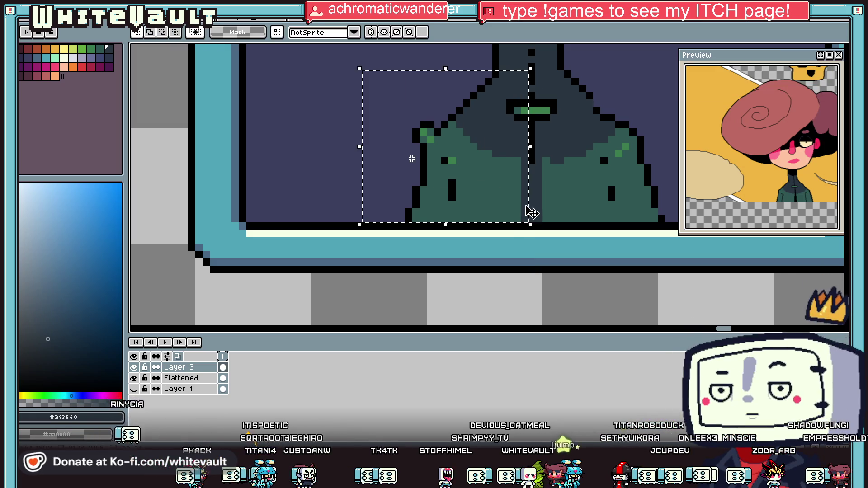
{"action": "key", "text": "shift+h"}
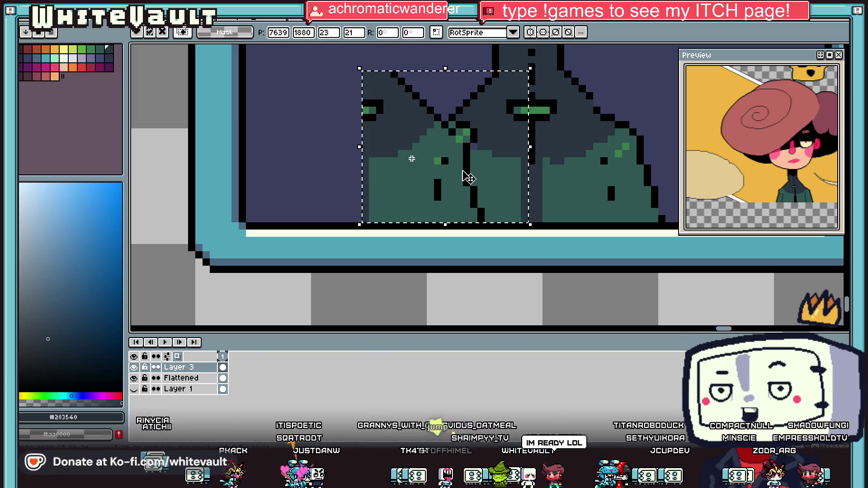
{"action": "left_click_drag", "start_coordinate": [465, 178], "coordinate": [635, 176]}
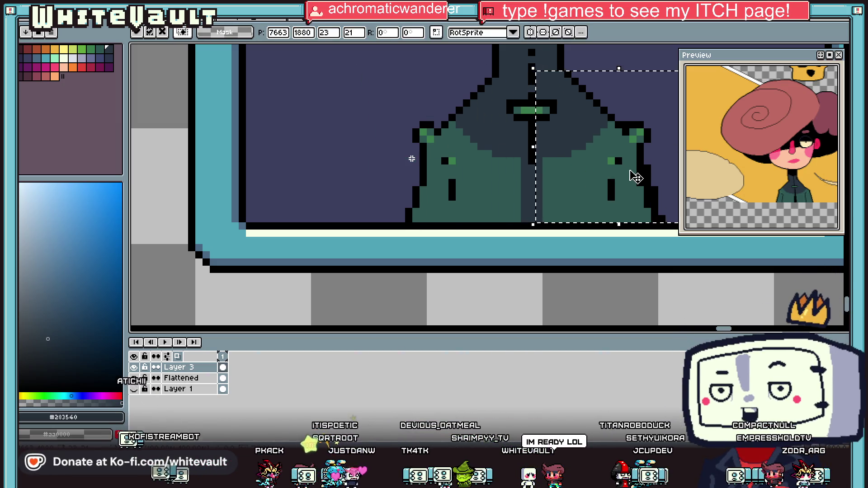
{"action": "left_click", "coordinate": [480, 97]}
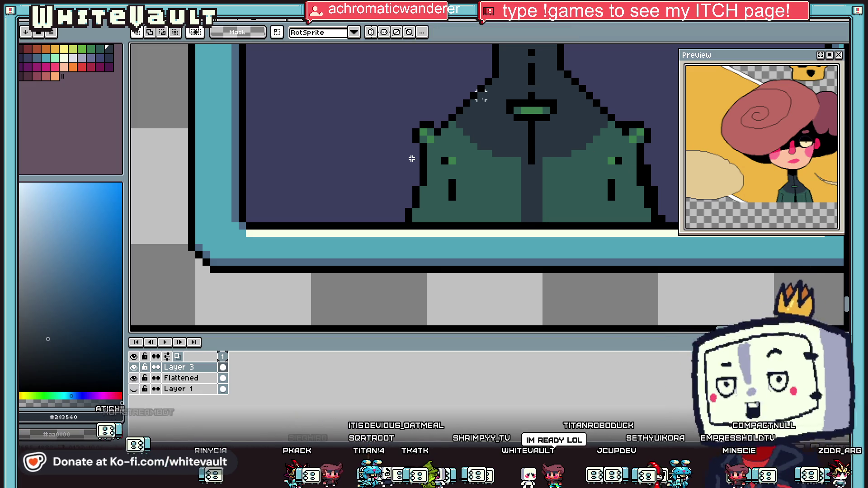
{"action": "left_click_drag", "start_coordinate": [503, 74], "coordinate": [397, 224]}
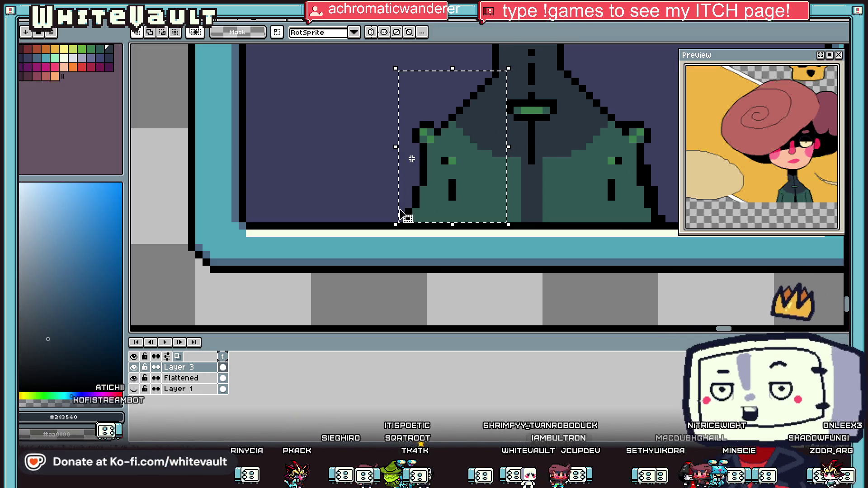
{"action": "key", "text": "Left"}
{"action": "key", "text": "Return"}
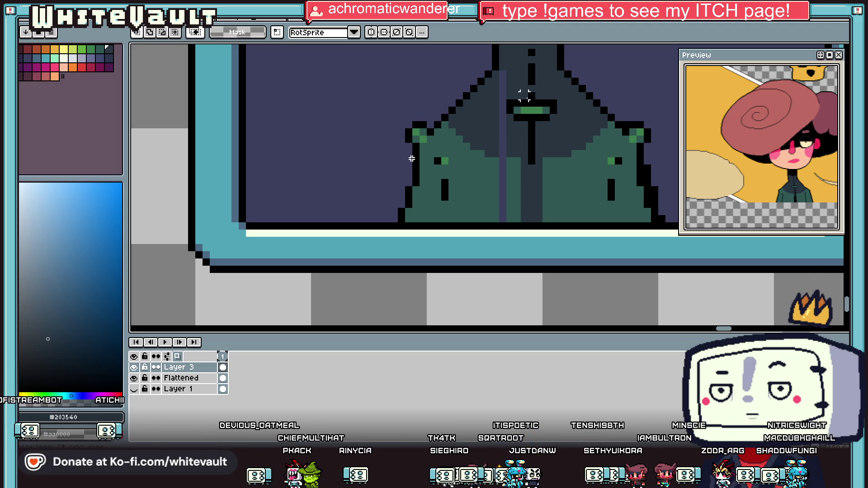
Paint the purple centre stripe dark and the leftover purple column teal green.
{"action": "scroll", "coordinate": [524, 81], "scroll_direction": "up", "scroll_amount": 1}
{"action": "left_click", "coordinate": [520, 75], "text": "alt"}
{"action": "left_click_drag", "start_coordinate": [490, 72], "coordinate": [492, 186]}
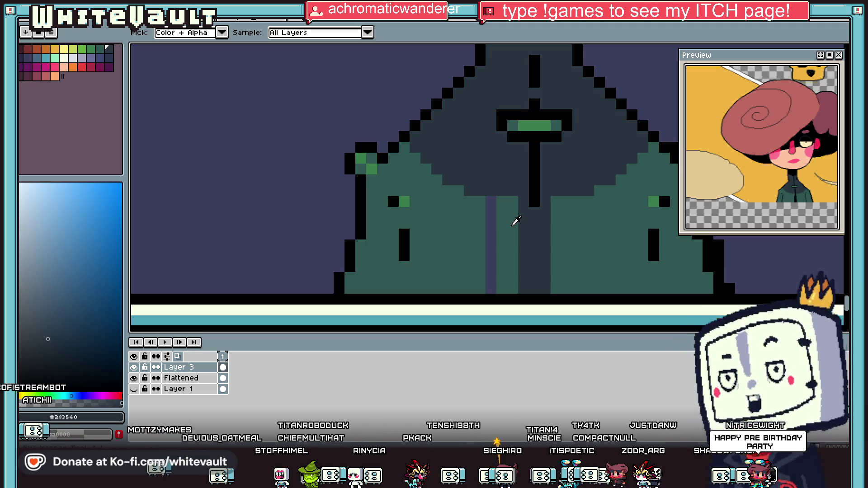
{"action": "left_click", "coordinate": [515, 220], "text": "alt"}
{"action": "left_click", "coordinate": [492, 202]}
{"action": "scroll", "coordinate": [492, 202], "scroll_direction": "down", "scroll_amount": 1}
{"action": "left_click_drag", "start_coordinate": [492, 202], "coordinate": [491, 263]}
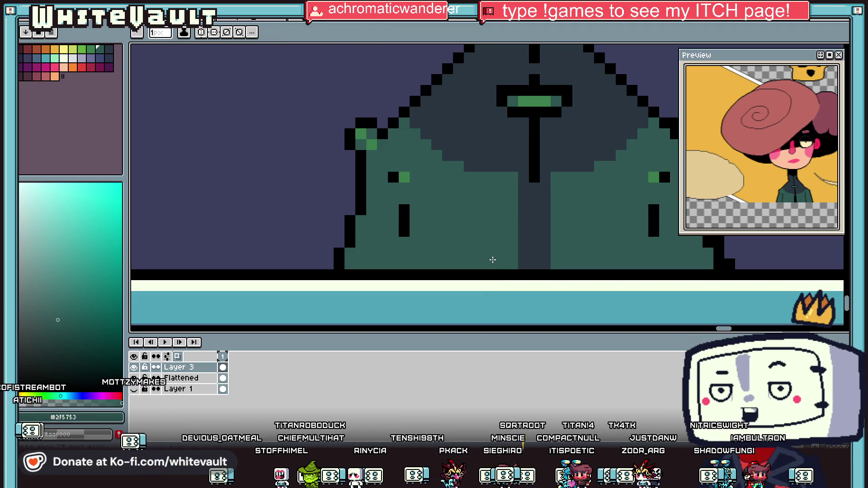
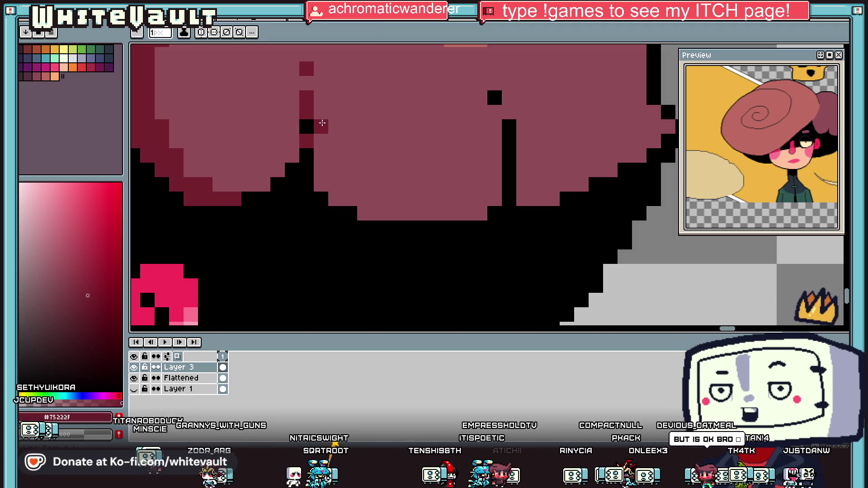
Paint dark red #75222f strokes along the bun's underside, lower edge and a diagonal crease.
{"action": "left_click_drag", "start_coordinate": [321, 133], "coordinate": [321, 192]}
{"action": "left_click_drag", "start_coordinate": [372, 213], "coordinate": [480, 213]}
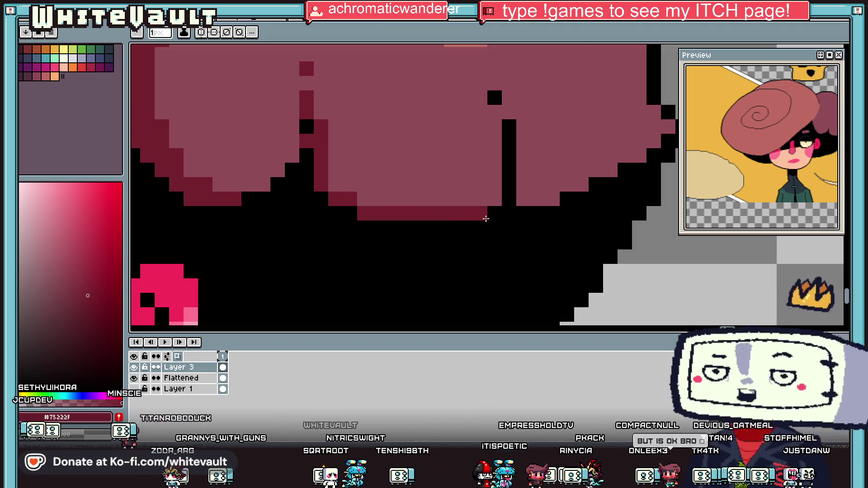
{"action": "mouse_move", "coordinate": [335, 155]}
{"action": "left_mouse_down"}
{"action": "mouse_move", "coordinate": [337, 185]}
{"action": "mouse_move", "coordinate": [370, 195]}
{"action": "left_mouse_up"}
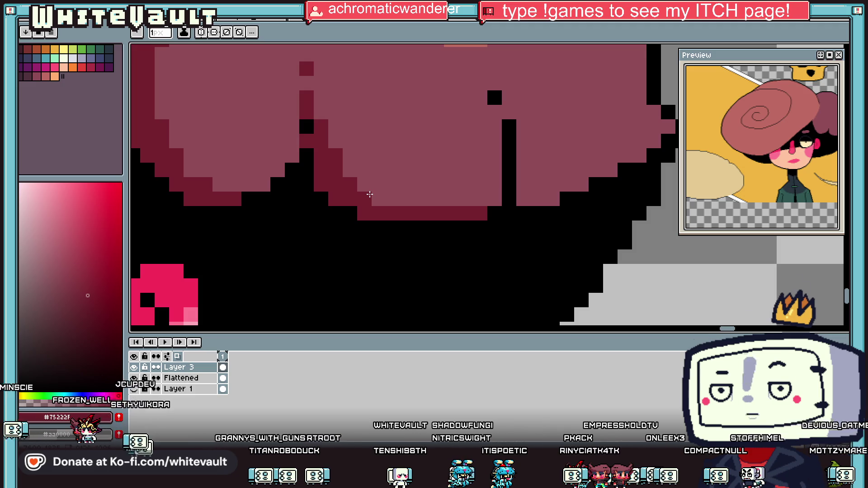
{"action": "key", "text": "i"}
{"action": "scroll", "coordinate": [434, 163], "scroll_direction": "down", "scroll_amount": 3}
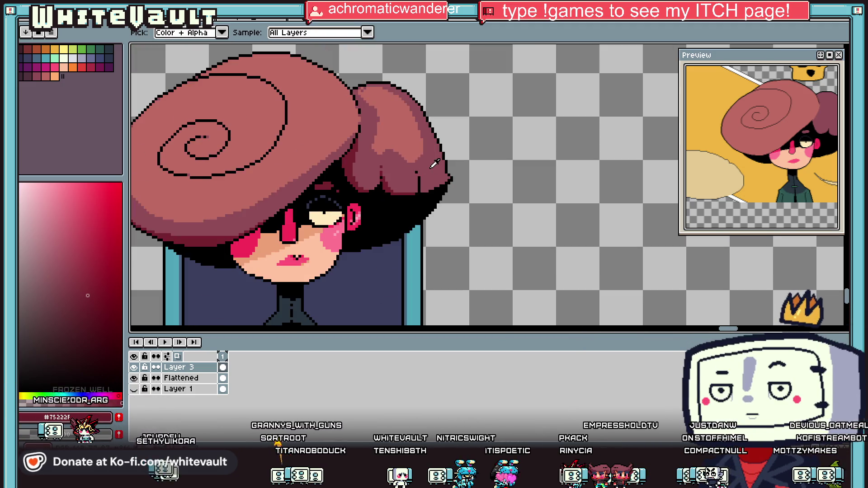
{"action": "scroll", "coordinate": [418, 193], "scroll_direction": "up", "scroll_amount": 2}
{"action": "key", "text": "b"}
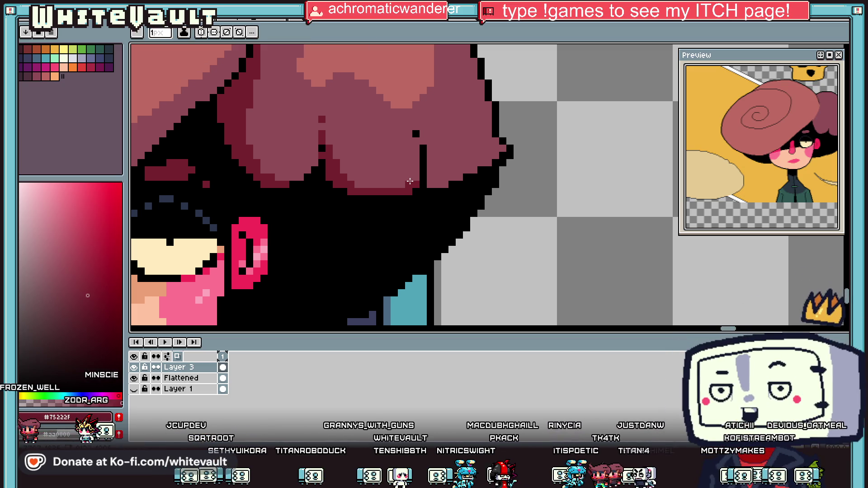
Add a short dark red stroke beside the outline and a reddish pixel at the bun's edge.
{"action": "key", "text": "i"}
{"action": "scroll", "coordinate": [412, 178], "scroll_direction": "down", "scroll_amount": 3}
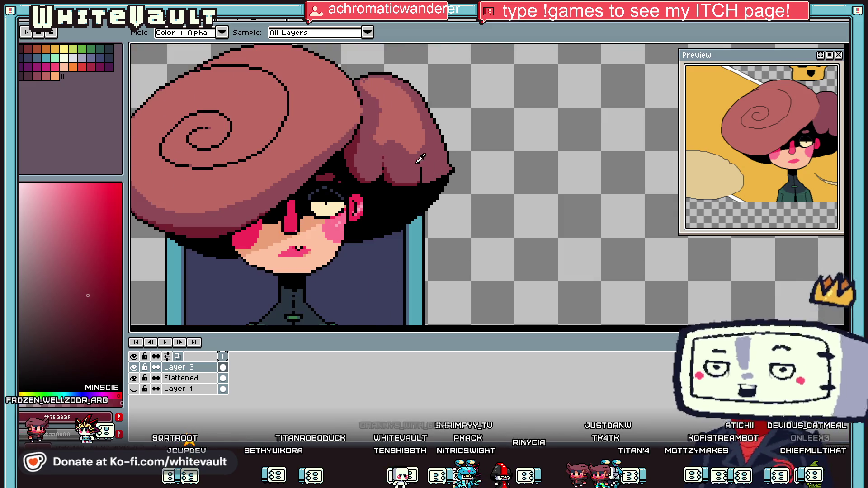
{"action": "scroll", "coordinate": [419, 155], "scroll_direction": "up", "scroll_amount": 3}
{"action": "key", "text": "b"}
{"action": "left_click_drag", "start_coordinate": [427, 179], "coordinate": [427, 171]}
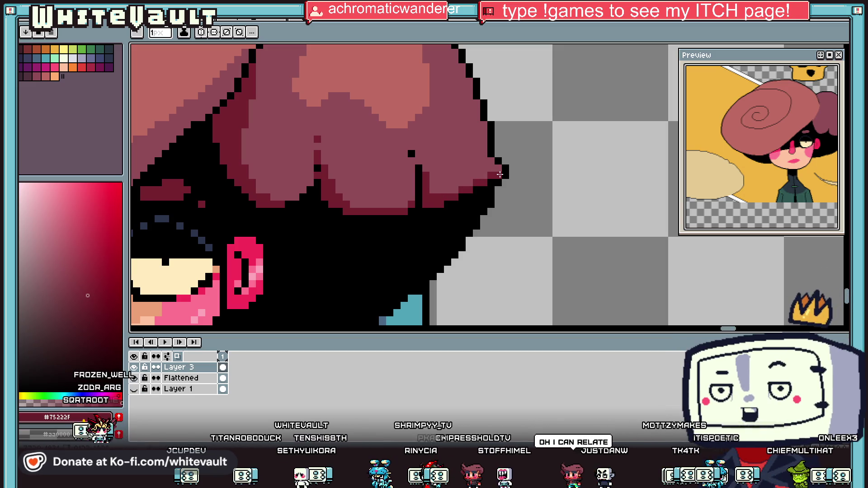
{"action": "key", "text": "i"}
{"action": "key", "text": "b"}
{"action": "left_click", "coordinate": [501, 170]}
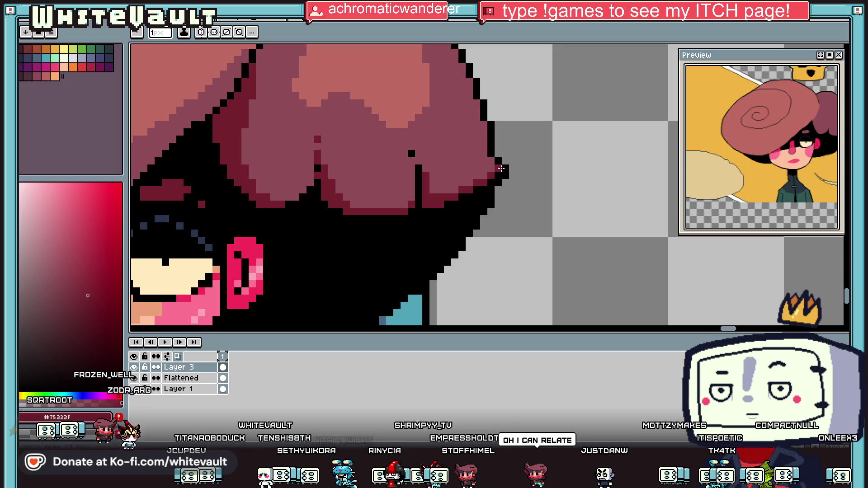
Sample the dark red shade #75222f from the bun's shading.
{"action": "scroll", "coordinate": [491, 160], "scroll_direction": "down", "scroll_amount": 3}
{"action": "key", "text": "i"}
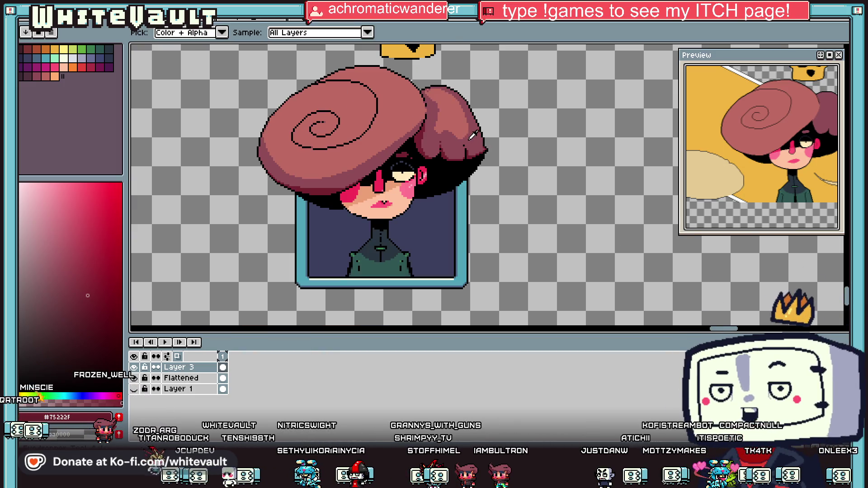
{"action": "scroll", "coordinate": [469, 151], "scroll_direction": "up", "scroll_amount": 3}
{"action": "scroll", "coordinate": [468, 150], "scroll_direction": "up", "scroll_amount": 1}
{"action": "key", "text": "b"}
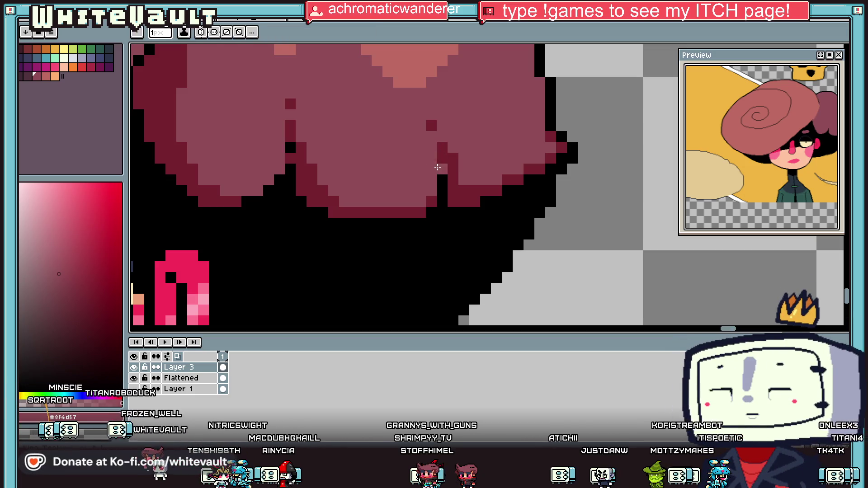
{"action": "scroll", "coordinate": [434, 167], "scroll_direction": "down", "scroll_amount": 3}
{"action": "key", "text": "i"}
{"action": "scroll", "coordinate": [449, 169], "scroll_direction": "up", "scroll_amount": 2}
{"action": "key", "text": "b"}
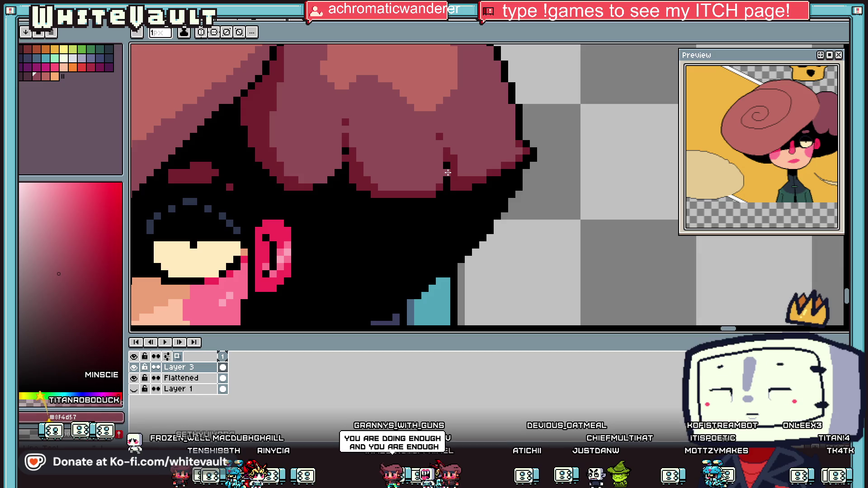
{"action": "key", "text": "i"}
{"action": "left_click", "coordinate": [448, 172]}
{"action": "key", "text": "b"}
{"action": "key", "text": "i"}
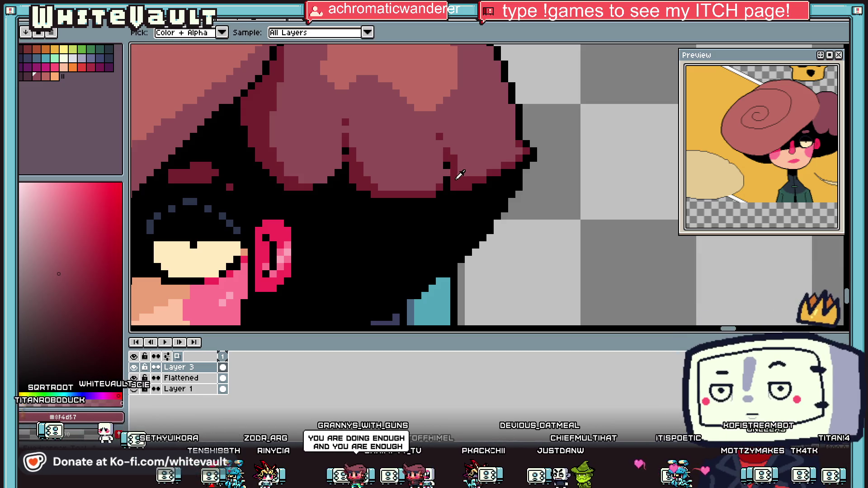
{"action": "left_click", "coordinate": [449, 173]}
{"action": "key", "text": "b"}
Paint several dark red pixels into the bun's shading.
{"action": "scroll", "coordinate": [449, 173], "scroll_direction": "down", "scroll_amount": 3}
{"action": "scroll", "coordinate": [452, 170], "scroll_direction": "up", "scroll_amount": 4}
{"action": "key", "text": "i"}
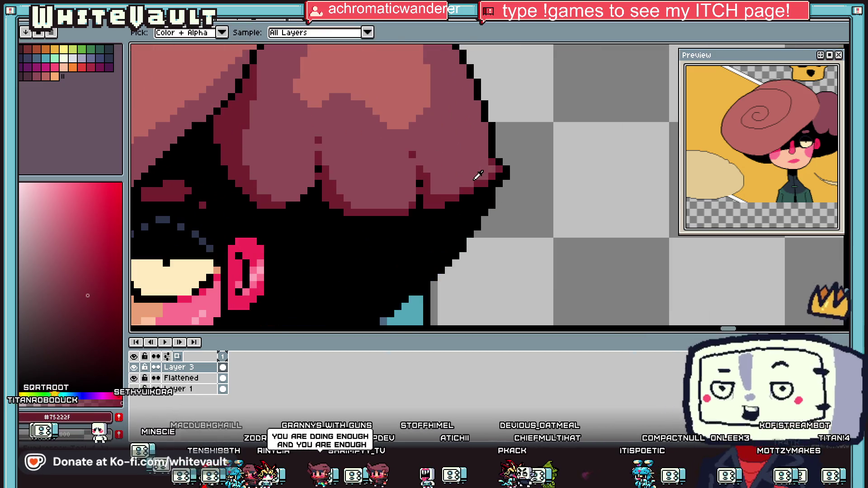
{"action": "scroll", "coordinate": [487, 183], "scroll_direction": "up", "scroll_amount": 2}
{"action": "key", "text": "b"}
{"action": "left_click", "coordinate": [428, 212]}
{"action": "key", "text": "i"}
{"action": "key", "text": "b"}
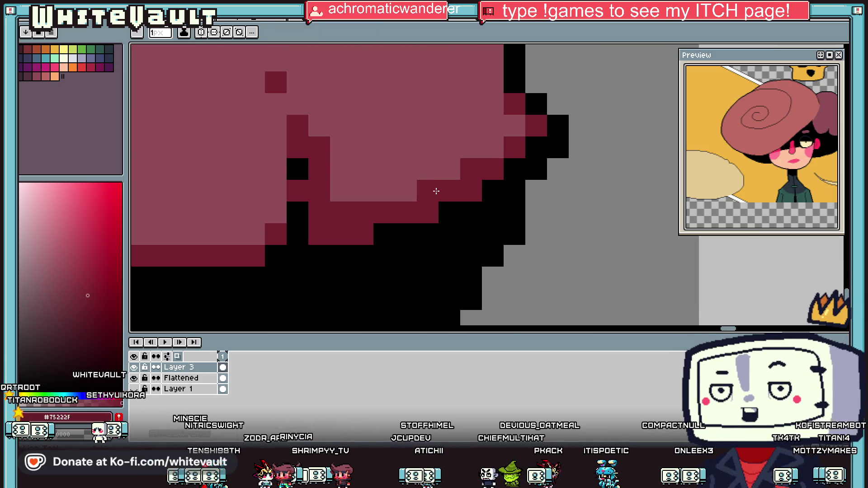
{"action": "left_click", "coordinate": [427, 148]}
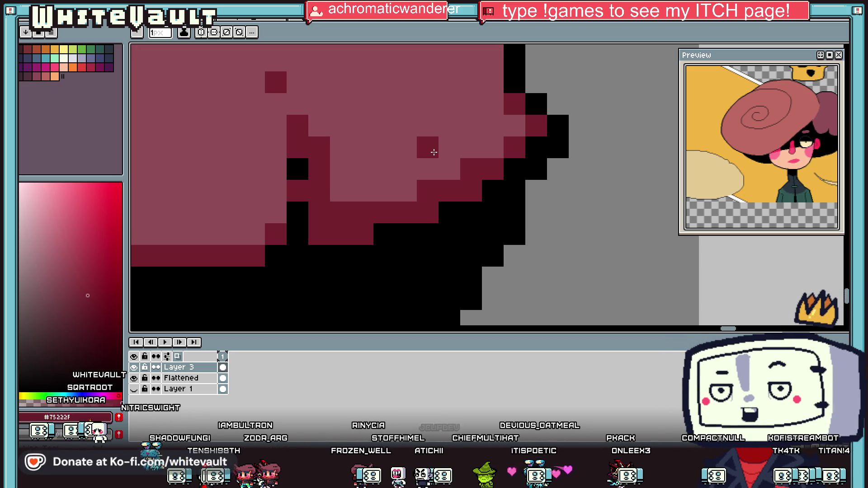
{"action": "left_click", "coordinate": [407, 124]}
Turn black edge pixels dark red and add a dark red pixel in the bun's crease.
{"action": "key", "text": "i"}
{"action": "scroll", "coordinate": [501, 104], "scroll_direction": "down", "scroll_amount": 4}
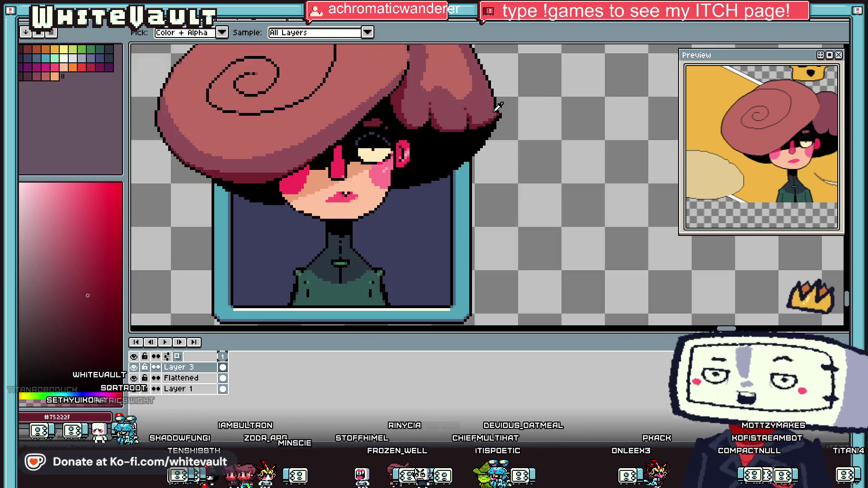
{"action": "scroll", "coordinate": [498, 119], "scroll_direction": "up", "scroll_amount": 3}
{"action": "scroll", "coordinate": [498, 119], "scroll_direction": "up", "scroll_amount": 2}
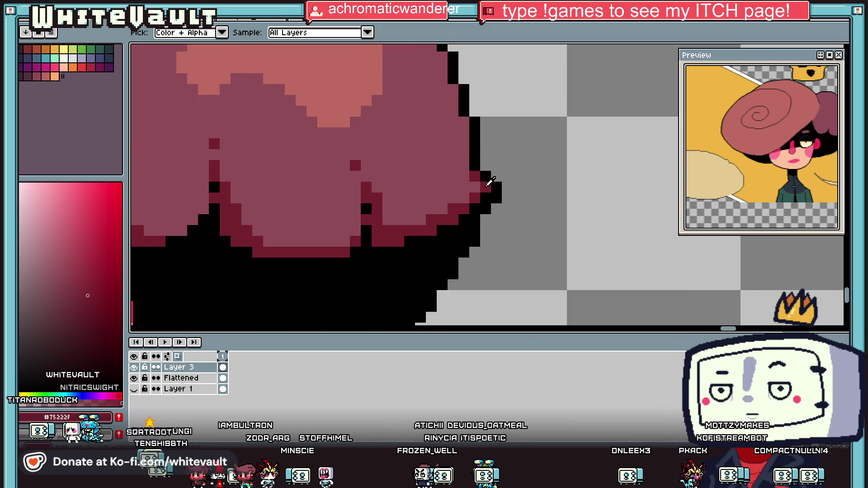
{"action": "key", "text": "b"}
{"action": "left_click", "coordinate": [486, 177]}
{"action": "left_click", "coordinate": [476, 166]}
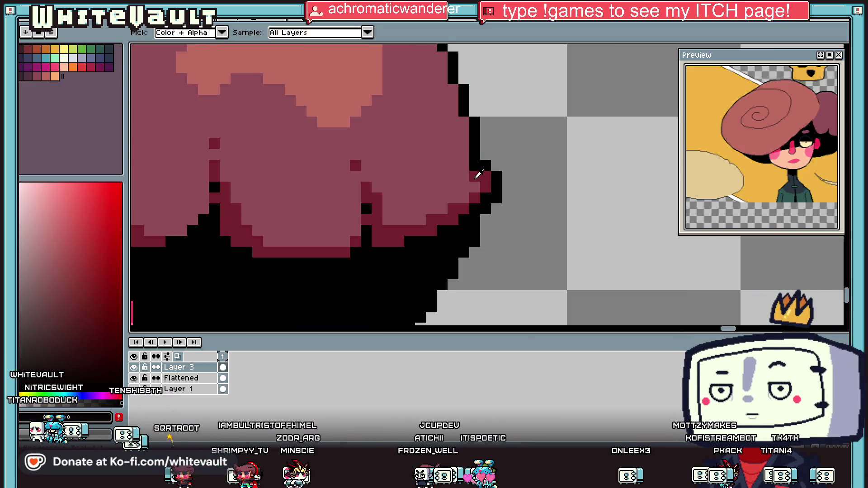
{"action": "left_click", "coordinate": [480, 167], "text": "alt"}
{"action": "left_click", "coordinate": [478, 167], "text": "alt"}
{"action": "left_click", "coordinate": [455, 153]}
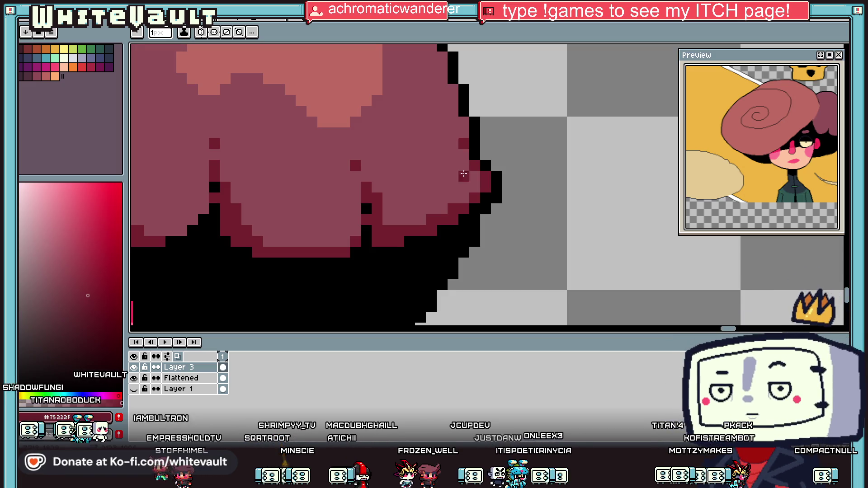
Pick the light hair tone #bd6a62 from the canvas.
{"action": "scroll", "coordinate": [461, 183], "scroll_direction": "down", "scroll_amount": 4}
{"action": "scroll", "coordinate": [461, 183], "scroll_direction": "up", "scroll_amount": 5}
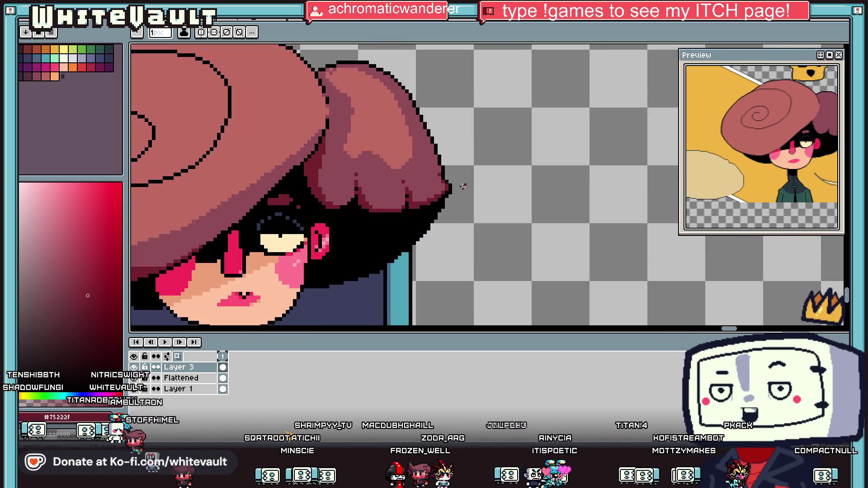
{"action": "left_click", "coordinate": [427, 185], "text": "alt"}
{"action": "scroll", "coordinate": [426, 185], "scroll_direction": "up", "scroll_amount": 1}
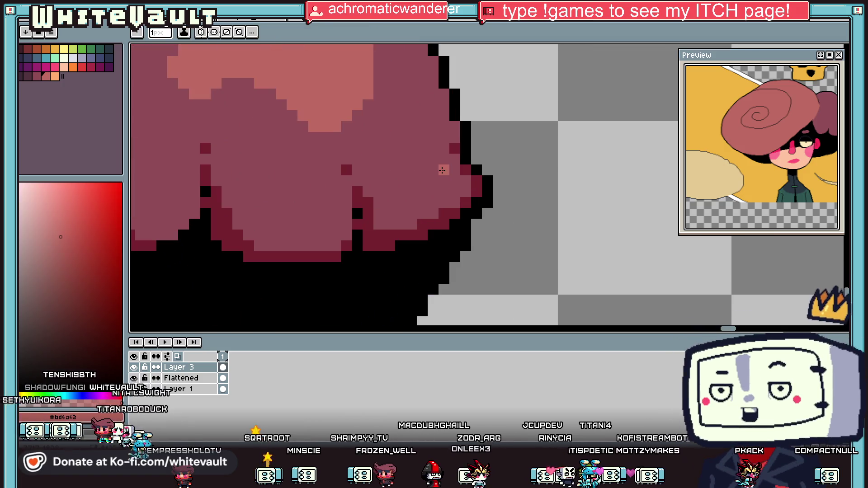
Paint light rose #bd6a62 highlight strokes along the bun's lower lumps.
{"action": "left_click_drag", "start_coordinate": [398, 193], "coordinate": [433, 182]}
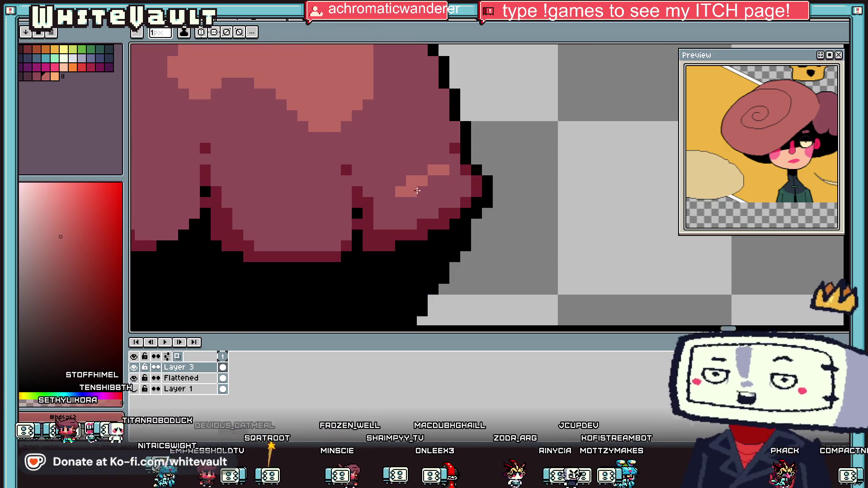
{"action": "scroll", "coordinate": [438, 185], "scroll_direction": "down", "scroll_amount": 2}
{"action": "scroll", "coordinate": [373, 195], "scroll_direction": "up", "scroll_amount": 2}
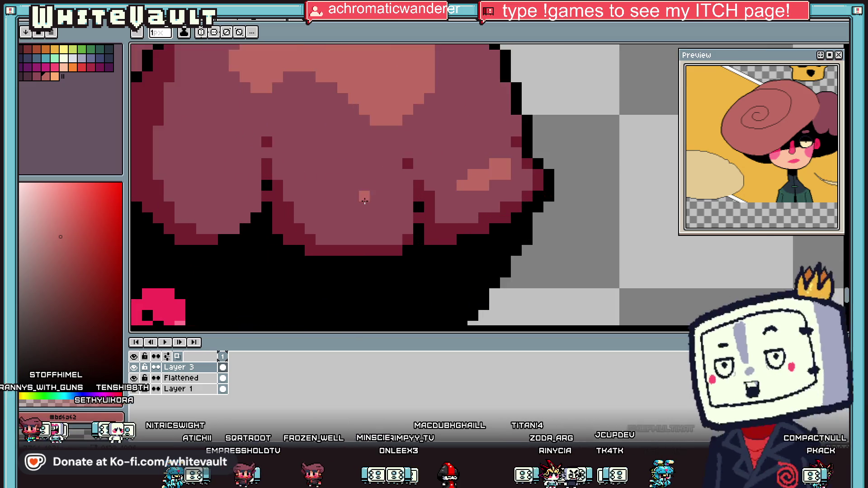
{"action": "mouse_move", "coordinate": [373, 195]}
{"action": "left_mouse_down"}
{"action": "mouse_move", "coordinate": [318, 197]}
{"action": "mouse_move", "coordinate": [327, 207]}
{"action": "mouse_move", "coordinate": [377, 207]}
{"action": "left_mouse_up"}
{"action": "scroll", "coordinate": [218, 195], "scroll_direction": "down", "scroll_amount": 3}
{"action": "scroll", "coordinate": [337, 181], "scroll_direction": "up", "scroll_amount": 2}
Choose the peach palette swatch and dot peach highlight pixels on the bun and left lump.
{"action": "key", "text": "i"}
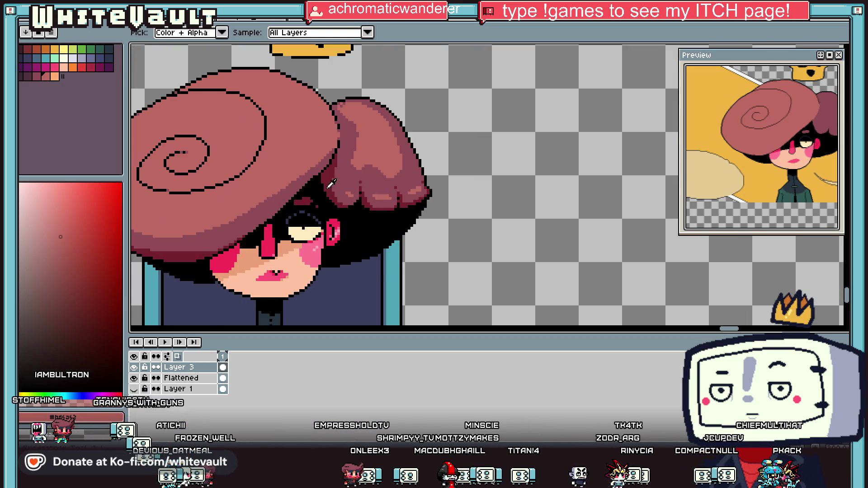
{"action": "left_click", "coordinate": [54, 76]}
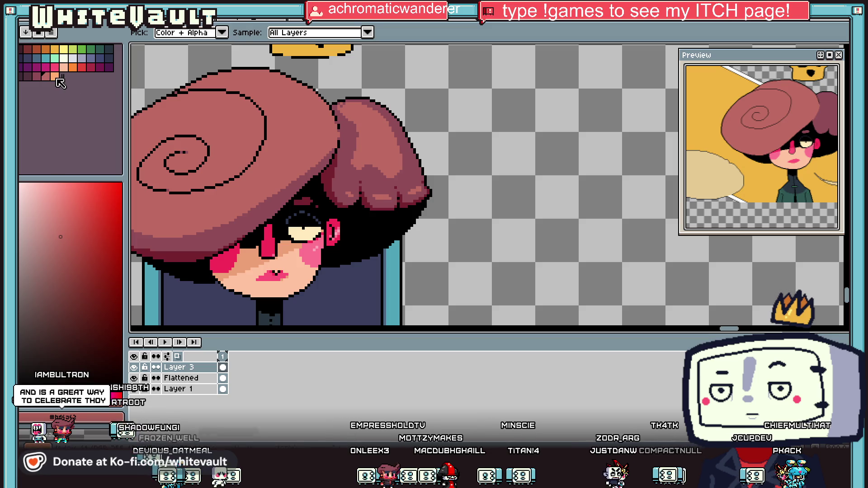
{"action": "key", "text": "b"}
{"action": "scroll", "coordinate": [354, 189], "scroll_direction": "up", "scroll_amount": 3}
{"action": "left_click_drag", "start_coordinate": [357, 183], "coordinate": [372, 183]}
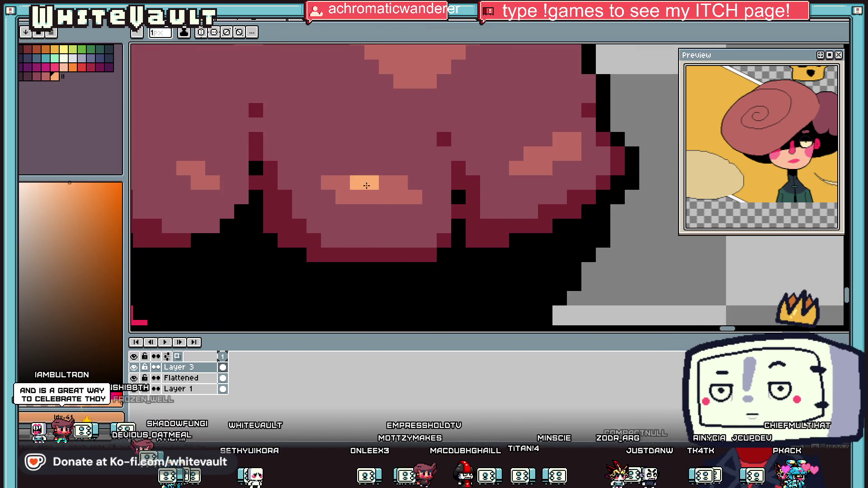
{"action": "left_click", "coordinate": [386, 197]}
{"action": "left_click", "coordinate": [371, 197]}
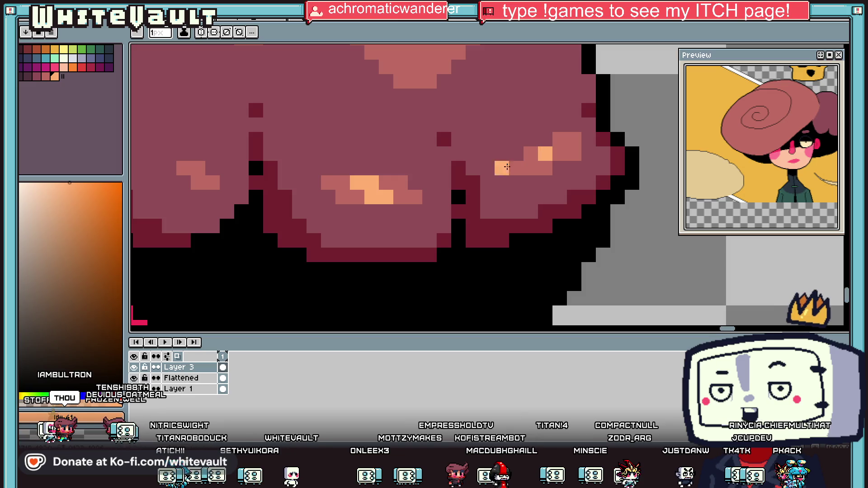
{"action": "left_click", "coordinate": [198, 169]}
Re-pick peach #ffac70, then sample the light rose #bd6a62 from the hair.
{"action": "key", "text": "i"}
{"action": "left_click", "coordinate": [211, 182]}
{"action": "scroll", "coordinate": [226, 183], "scroll_direction": "down", "scroll_amount": 3}
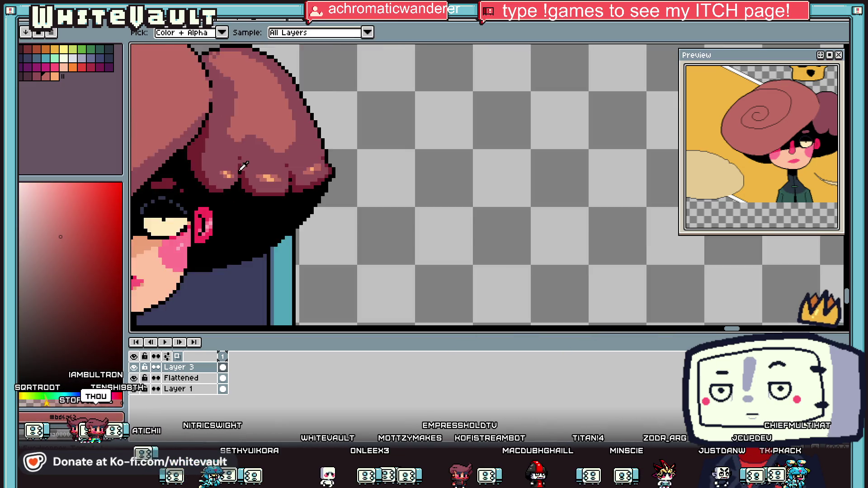
{"action": "left_click", "coordinate": [274, 209]}
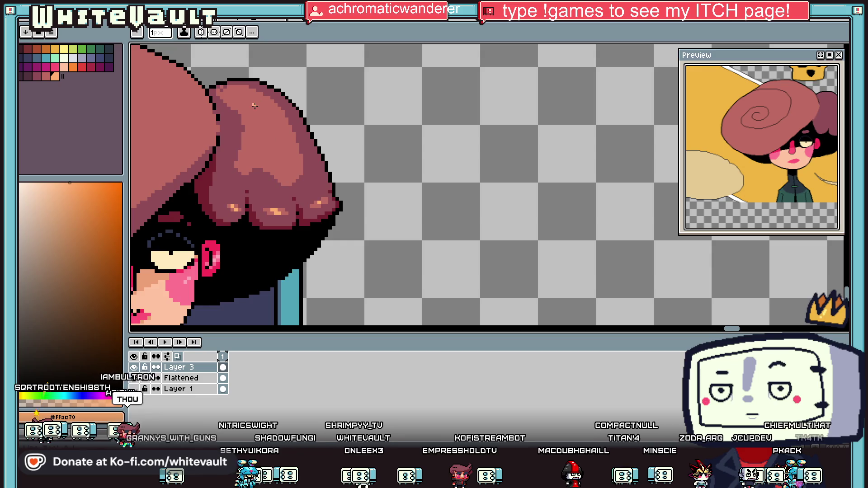
{"action": "scroll", "coordinate": [276, 199], "scroll_direction": "up", "scroll_amount": 2}
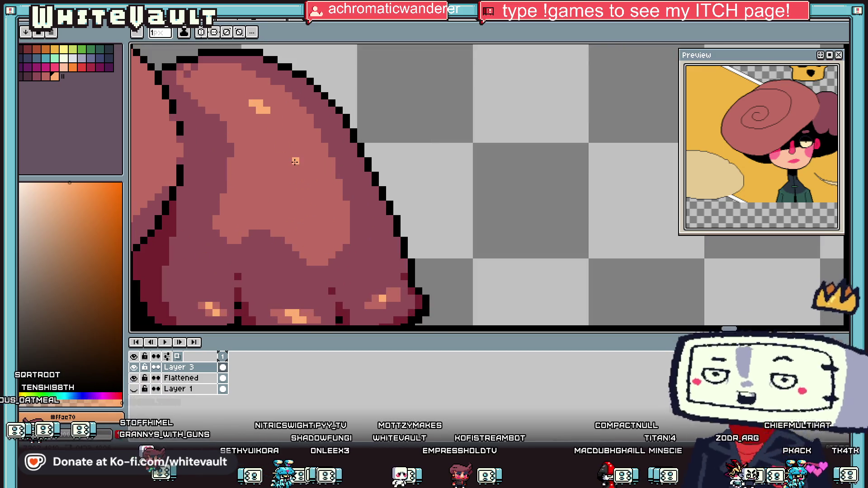
{"action": "scroll", "coordinate": [283, 144], "scroll_direction": "down", "scroll_amount": 3}
{"action": "scroll", "coordinate": [321, 155], "scroll_direction": "up", "scroll_amount": 2}
{"action": "key", "text": "i"}
{"action": "left_click", "coordinate": [317, 159]}
{"action": "key", "text": "g"}
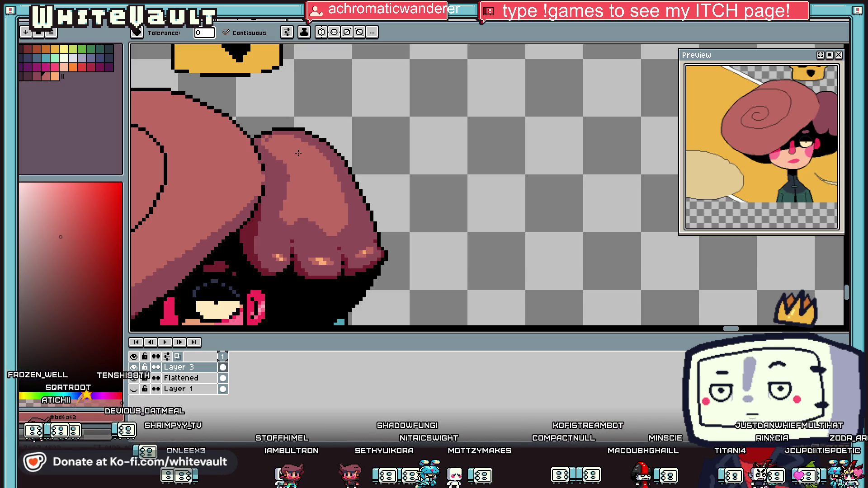
Extend the hat's inner spiral line so it joins the middle loop.
{"action": "scroll", "coordinate": [213, 261], "scroll_direction": "down", "scroll_amount": 1}
{"action": "scroll", "coordinate": [187, 250], "scroll_direction": "up", "scroll_amount": 2}
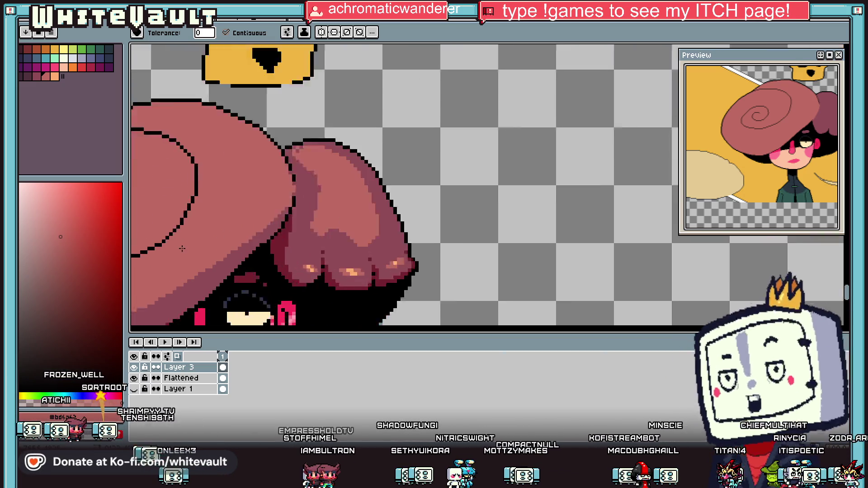
{"action": "key", "text": "i"}
{"action": "key", "text": "b"}
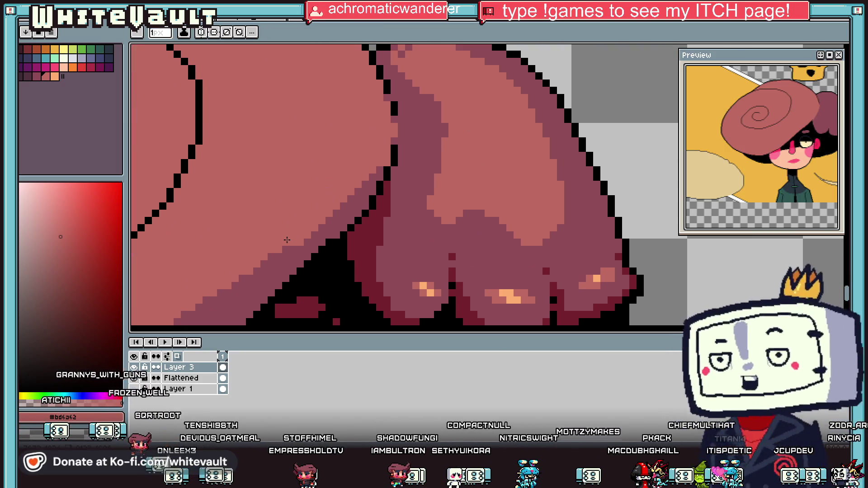
{"action": "scroll", "coordinate": [286, 240], "scroll_direction": "down", "scroll_amount": 2}
{"action": "scroll", "coordinate": [310, 209], "scroll_direction": "up", "scroll_amount": 2}
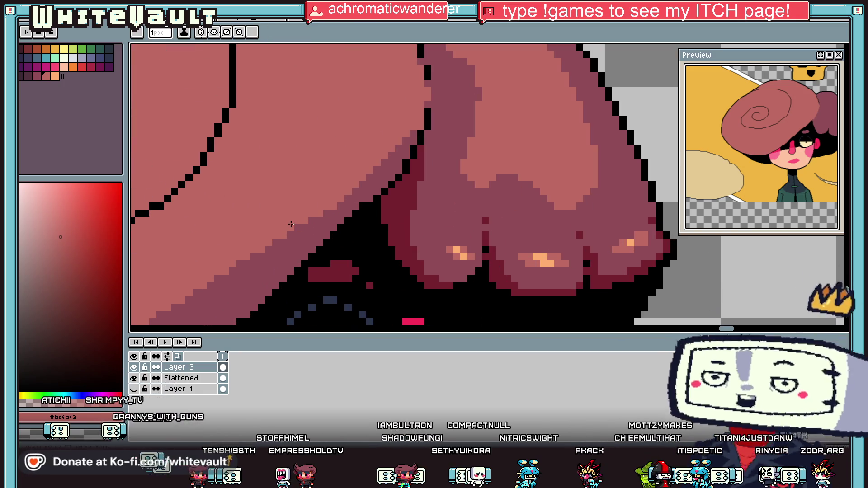
{"action": "scroll", "coordinate": [291, 224], "scroll_direction": "down", "scroll_amount": 3}
{"action": "scroll", "coordinate": [298, 237], "scroll_direction": "up", "scroll_amount": 2}
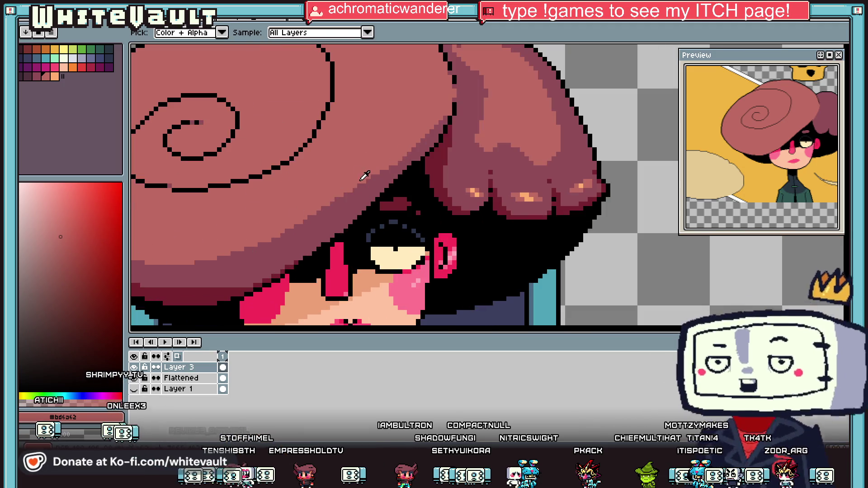
{"action": "scroll", "coordinate": [244, 249], "scroll_direction": "down", "scroll_amount": 3}
{"action": "scroll", "coordinate": [264, 251], "scroll_direction": "up", "scroll_amount": 2}
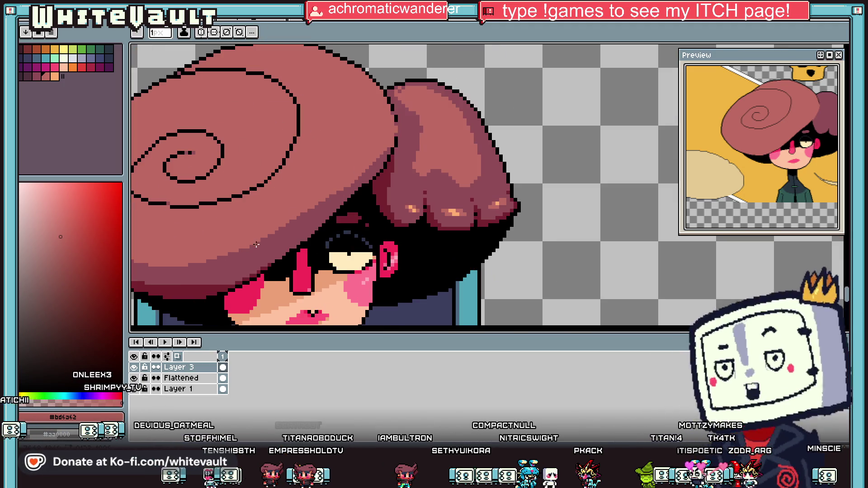
{"action": "key", "text": "b"}
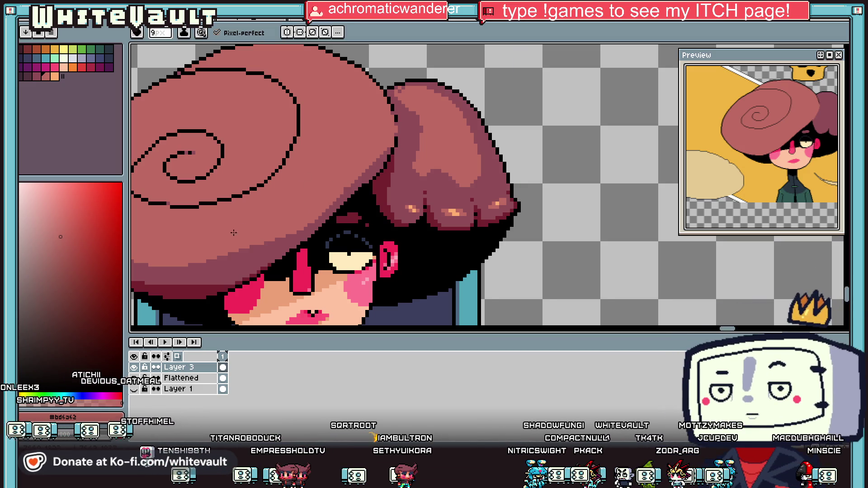
{"action": "scroll", "coordinate": [300, 207], "scroll_direction": "down", "scroll_amount": 2}
{"action": "scroll", "coordinate": [301, 208], "scroll_direction": "up", "scroll_amount": 3}
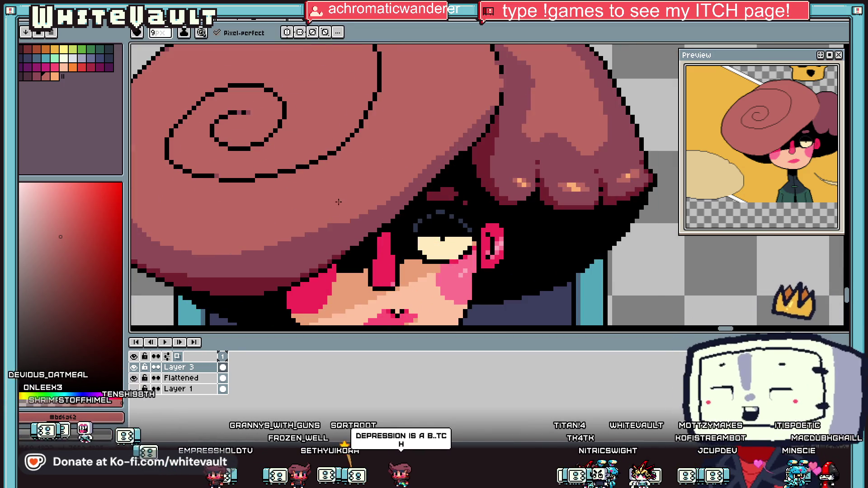
{"action": "scroll", "coordinate": [306, 206], "scroll_direction": "down", "scroll_amount": 3}
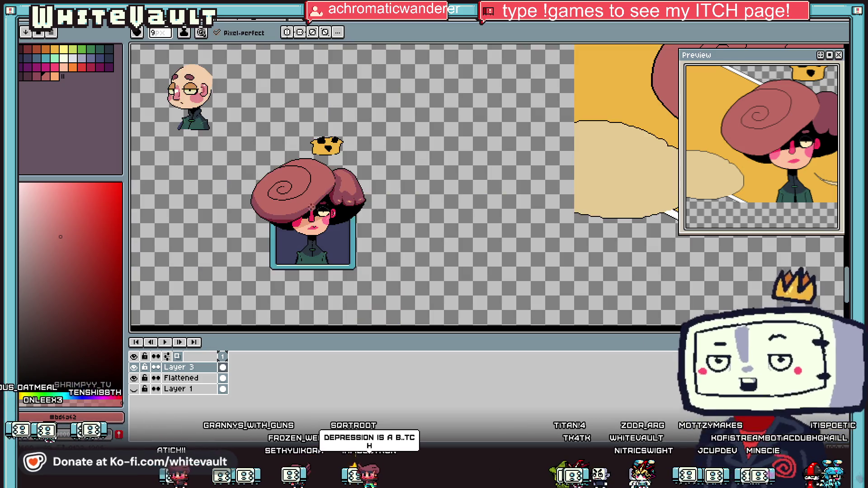
{"action": "scroll", "coordinate": [275, 207], "scroll_direction": "up", "scroll_amount": 3}
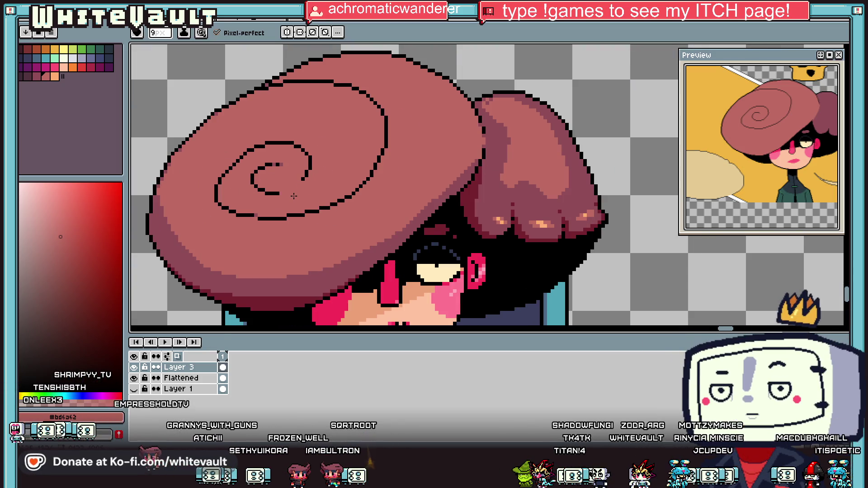
{"action": "left_click_drag", "start_coordinate": [294, 196], "coordinate": [308, 179]}
{"action": "left_click_drag", "start_coordinate": [375, 165], "coordinate": [369, 179]}
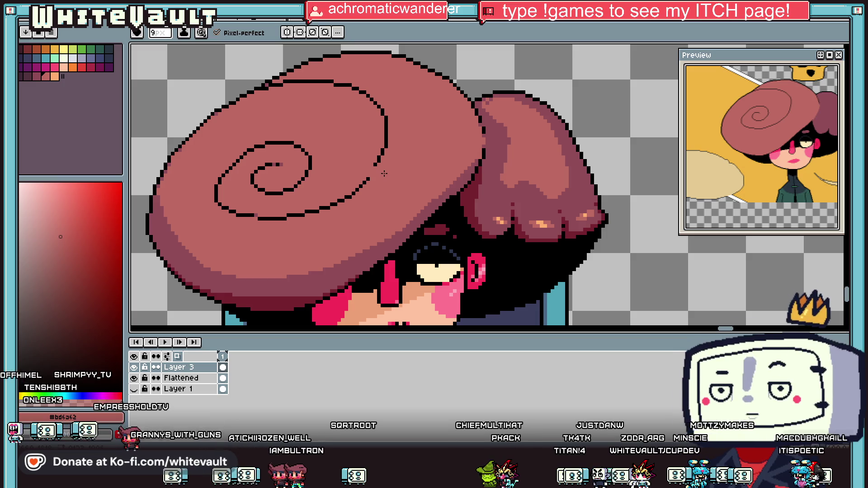
Sample the dark red #75222F shadow colour from the hat and black from the hair outline.
{"action": "key", "text": "i"}
{"action": "key", "text": "e"}
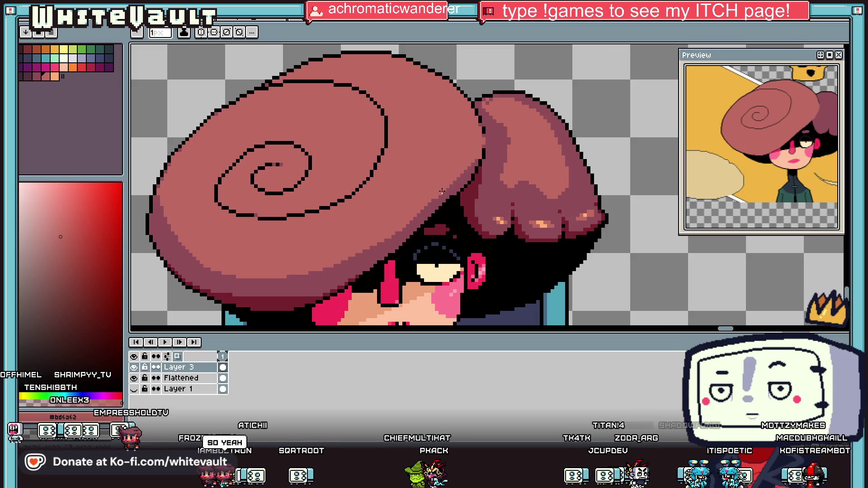
{"action": "scroll", "coordinate": [441, 191], "scroll_direction": "up", "scroll_amount": 1}
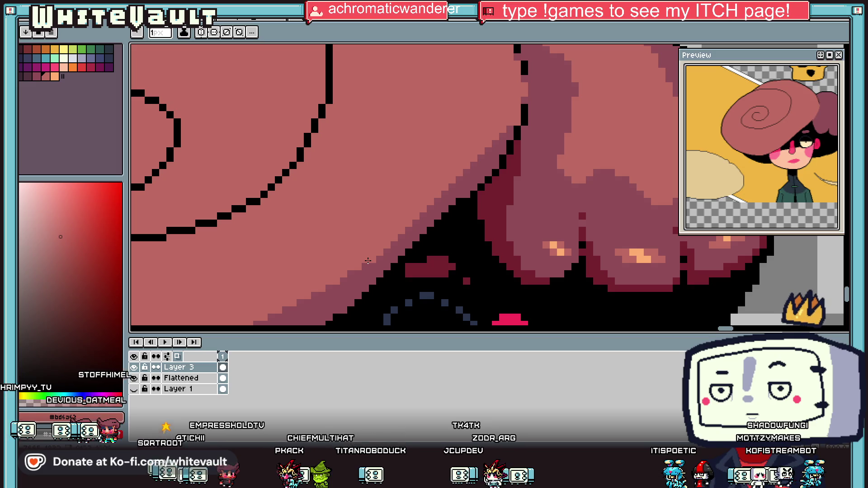
{"action": "key", "text": "i"}
{"action": "scroll", "coordinate": [501, 145], "scroll_direction": "down", "scroll_amount": 3}
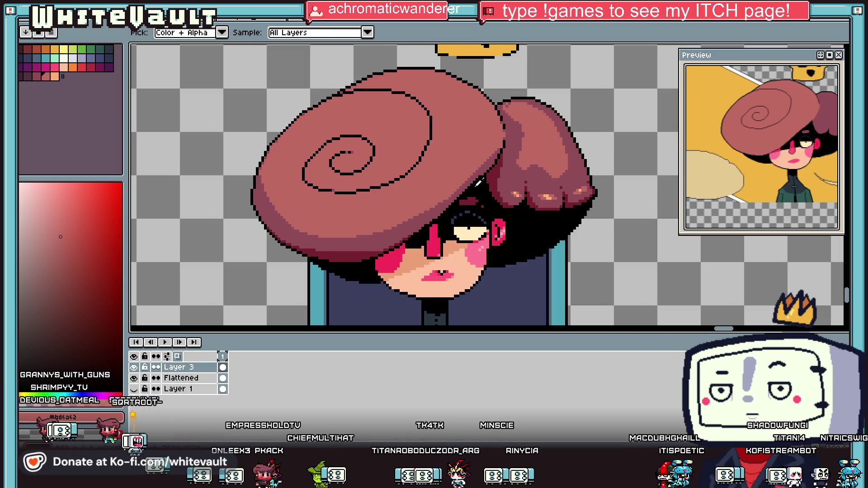
{"action": "left_click", "coordinate": [412, 233]}
{"action": "scroll", "coordinate": [435, 217], "scroll_direction": "up", "scroll_amount": 2}
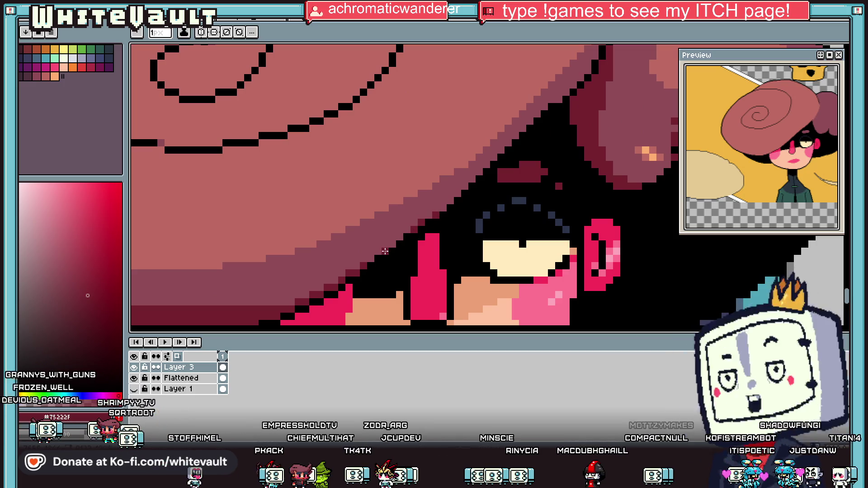
{"action": "scroll", "coordinate": [397, 233], "scroll_direction": "down", "scroll_amount": 2}
{"action": "scroll", "coordinate": [519, 136], "scroll_direction": "up", "scroll_amount": 2}
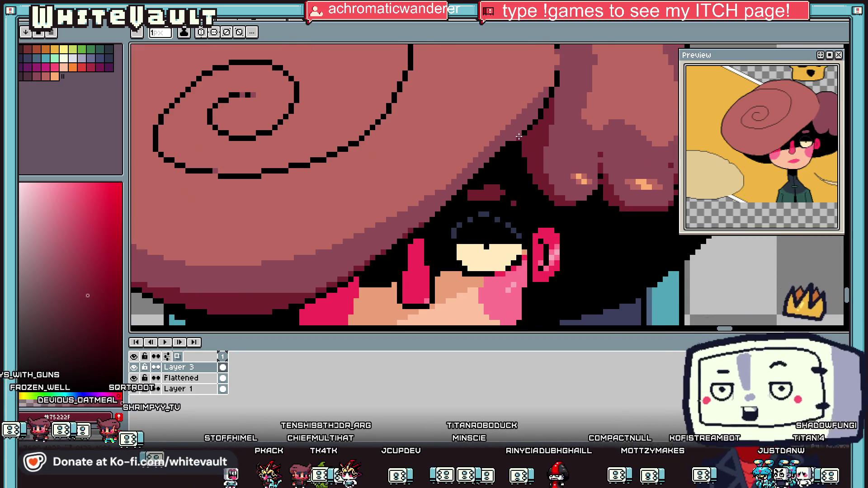
{"action": "key", "text": "i"}
{"action": "left_click", "coordinate": [519, 137]}
{"action": "scroll", "coordinate": [519, 136], "scroll_direction": "up", "scroll_amount": 2}
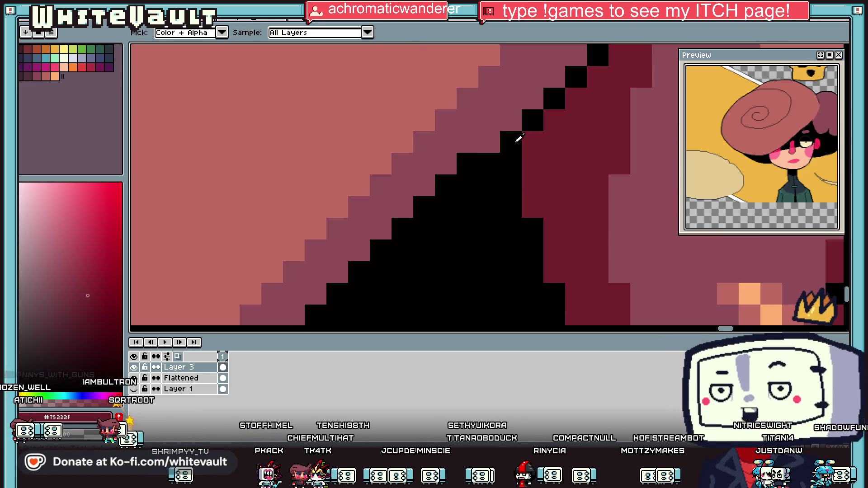
Place a diagonal row of dark red pixels down the brim's edge against the hair.
{"action": "right_click", "coordinate": [510, 120]}
{"action": "key", "text": "i"}
{"action": "left_click", "coordinate": [513, 119]}
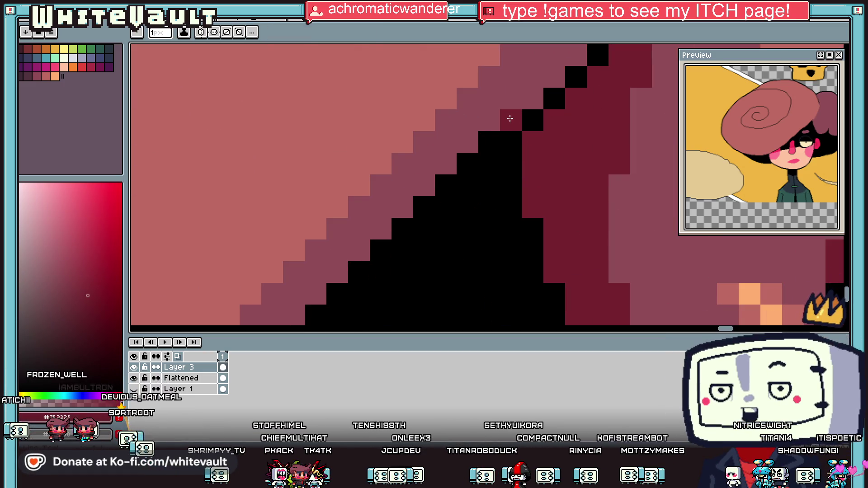
{"action": "left_click", "coordinate": [472, 141]}
{"action": "left_click", "coordinate": [445, 163]}
{"action": "left_click", "coordinate": [402, 207]}
{"action": "left_click", "coordinate": [380, 228]}
{"action": "left_click", "coordinate": [358, 250]}
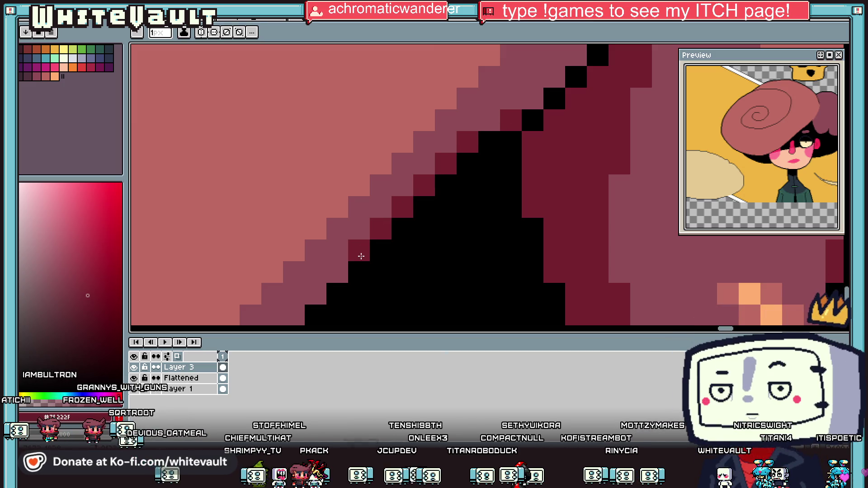
Pick the mid-pink shade from the hat.
{"action": "scroll", "coordinate": [388, 231], "scroll_direction": "down", "scroll_amount": 2}
{"action": "scroll", "coordinate": [388, 231], "scroll_direction": "down", "scroll_amount": 2}
{"action": "scroll", "coordinate": [365, 263], "scroll_direction": "down", "scroll_amount": 1}
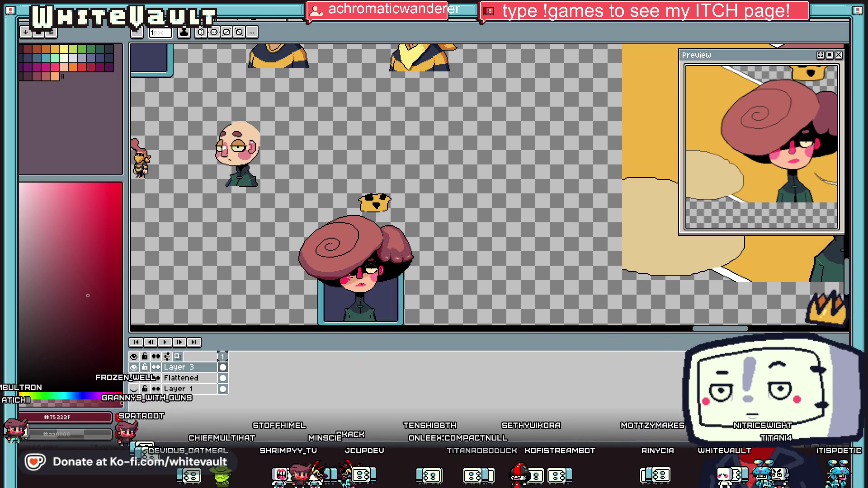
{"action": "scroll", "coordinate": [365, 263], "scroll_direction": "up", "scroll_amount": 3}
{"action": "left_click", "coordinate": [341, 265], "text": "alt"}
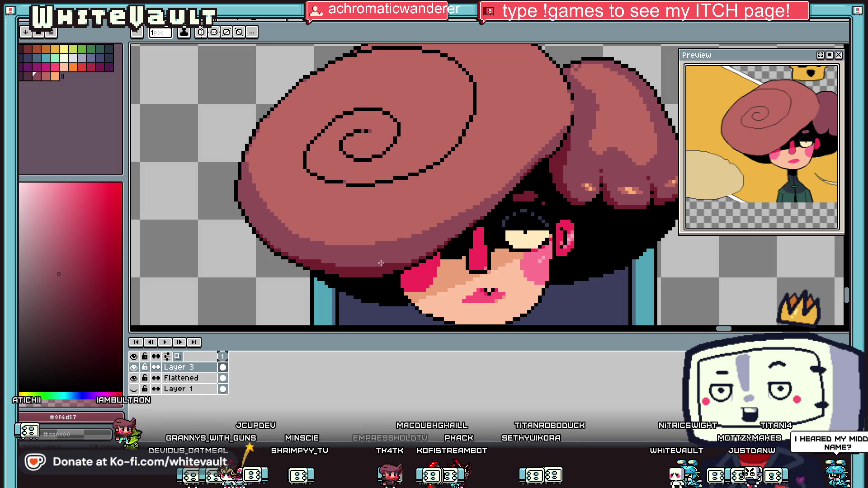
{"action": "key", "text": "alt"}
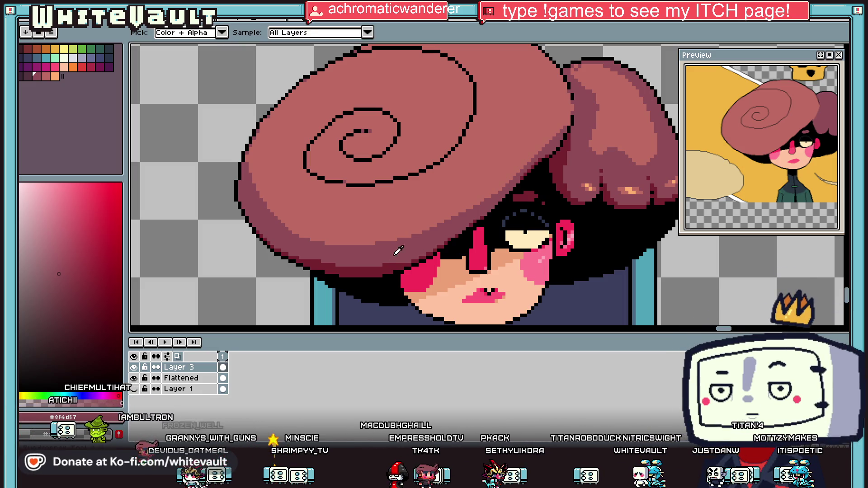
{"action": "scroll", "coordinate": [329, 248], "scroll_direction": "up", "scroll_amount": 2}
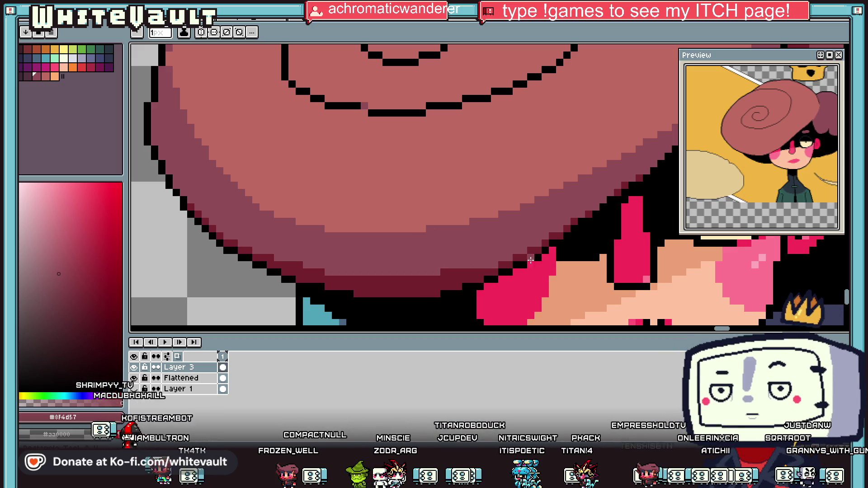
Sample the hat's dark shadow colour and fill a stair-step corner of the spiral line with it.
{"action": "left_click", "coordinate": [567, 251], "text": "alt"}
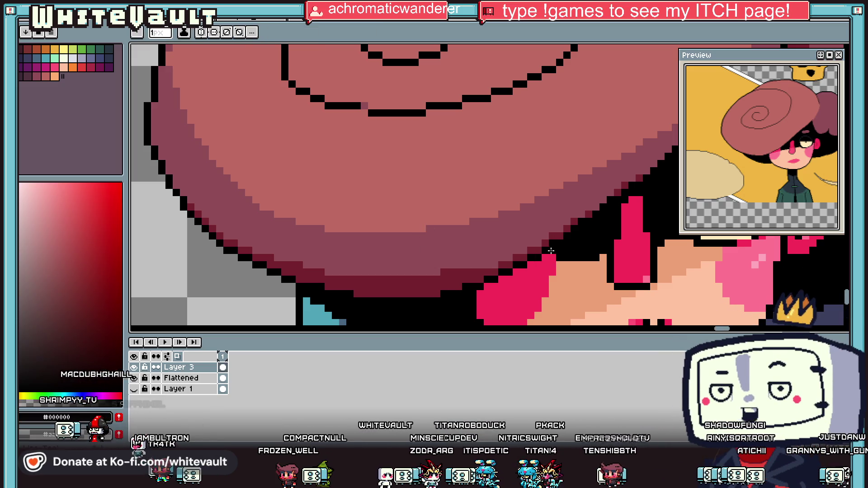
{"action": "scroll", "coordinate": [535, 267], "scroll_direction": "down", "scroll_amount": 5}
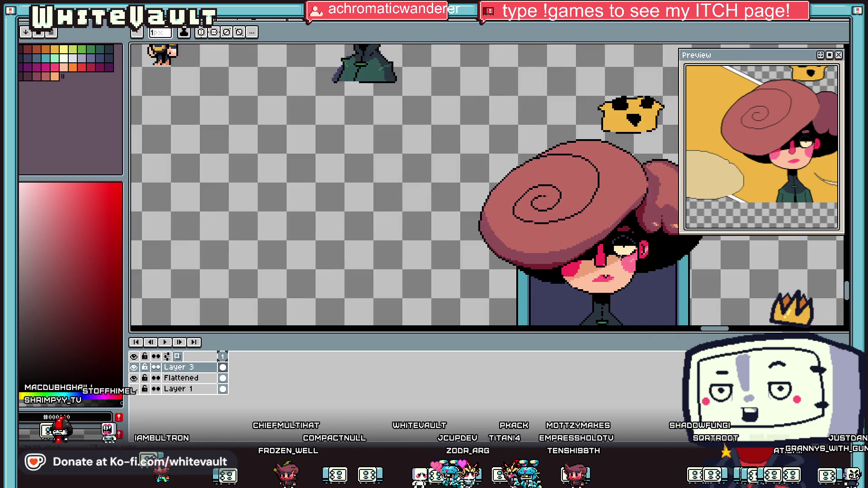
{"action": "scroll", "coordinate": [634, 254], "scroll_direction": "up", "scroll_amount": 5}
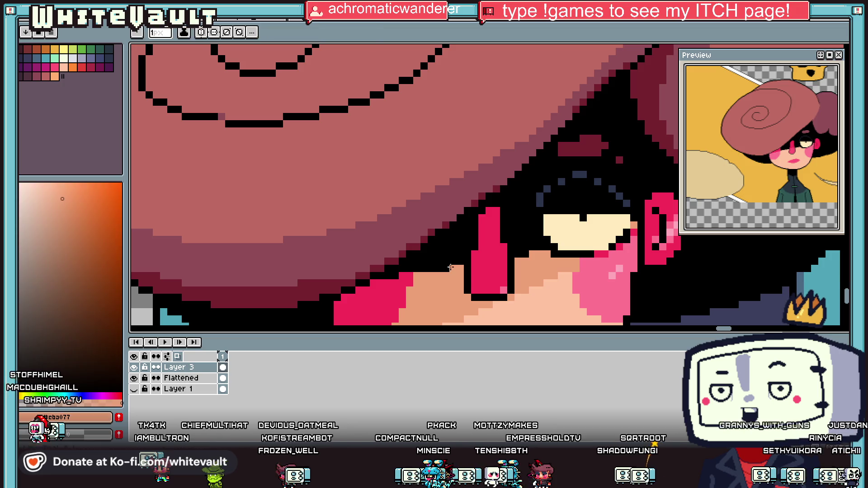
{"action": "scroll", "coordinate": [447, 267], "scroll_direction": "down", "scroll_amount": 2}
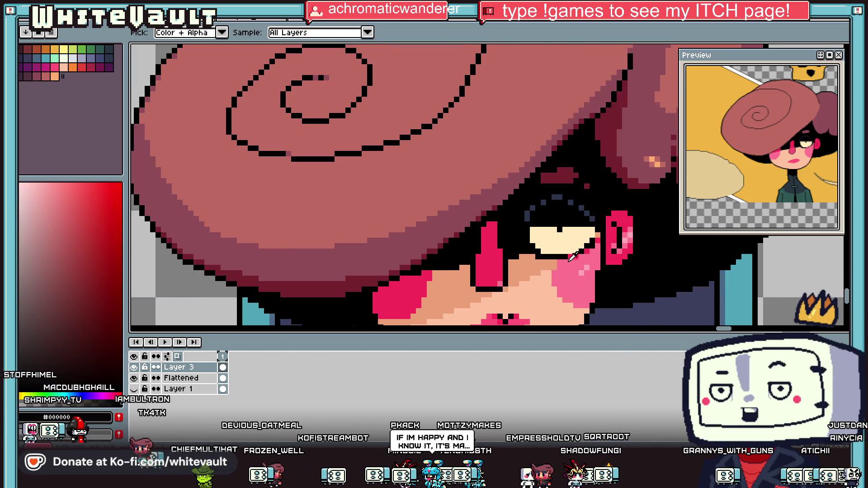
{"action": "scroll", "coordinate": [589, 241], "scroll_direction": "down", "scroll_amount": 2}
{"action": "scroll", "coordinate": [632, 204], "scroll_direction": "up", "scroll_amount": 2}
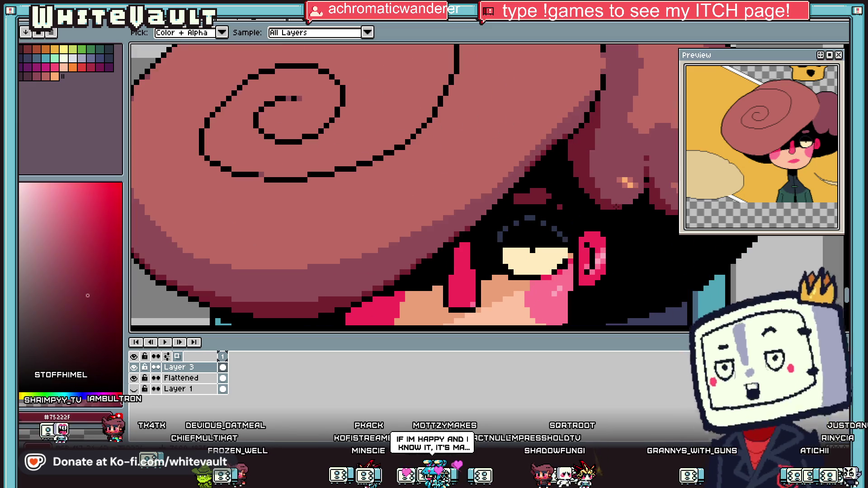
{"action": "left_click", "coordinate": [633, 200]}
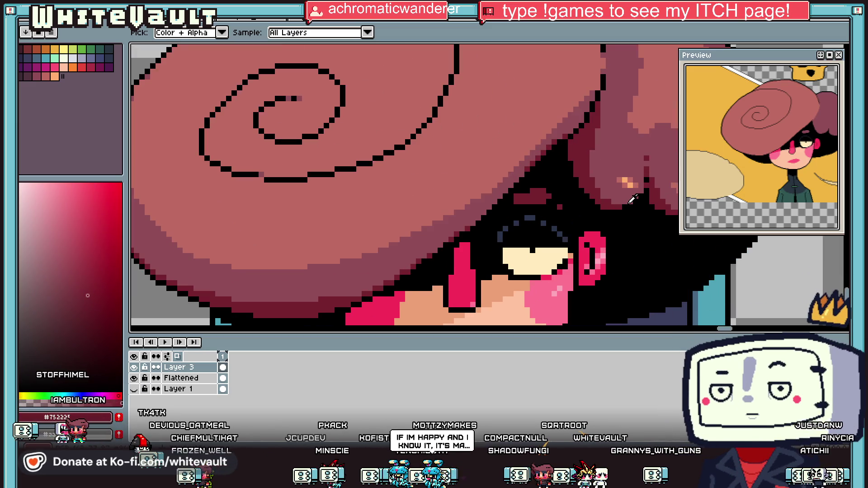
{"action": "scroll", "coordinate": [633, 199], "scroll_direction": "down", "scroll_amount": 3}
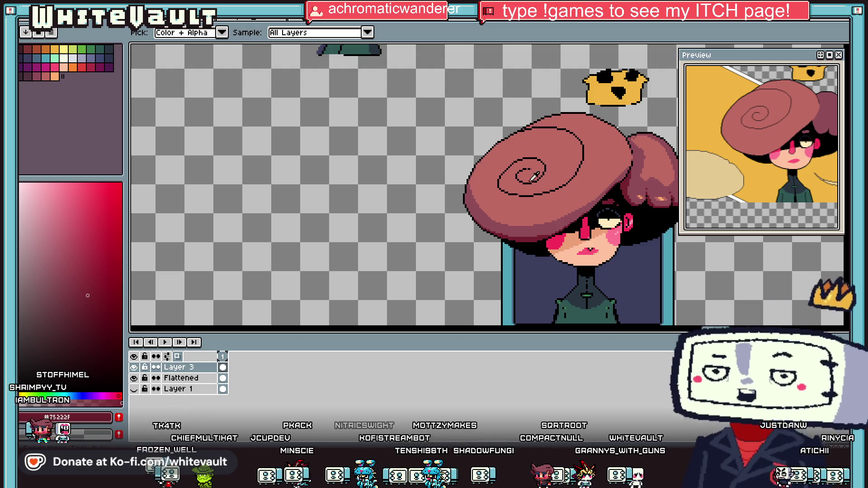
{"action": "scroll", "coordinate": [534, 180], "scroll_direction": "up", "scroll_amount": 2}
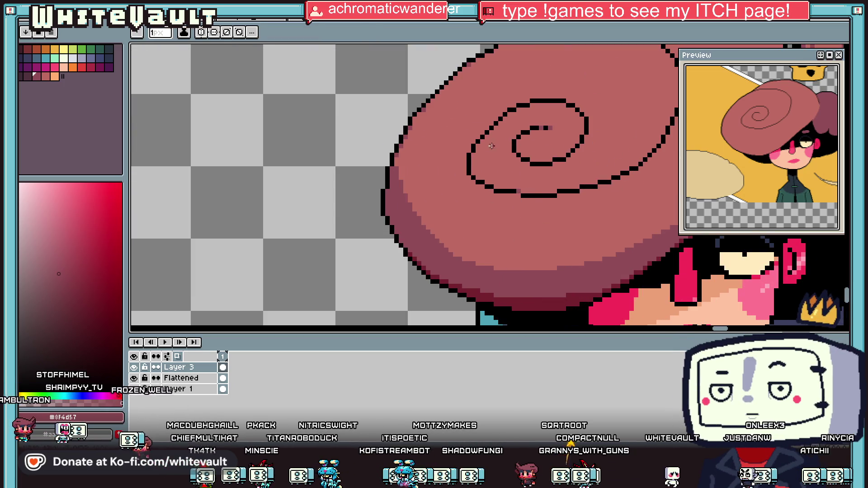
{"action": "left_click", "coordinate": [517, 159]}
{"action": "scroll", "coordinate": [517, 158], "scroll_direction": "up", "scroll_amount": 2}
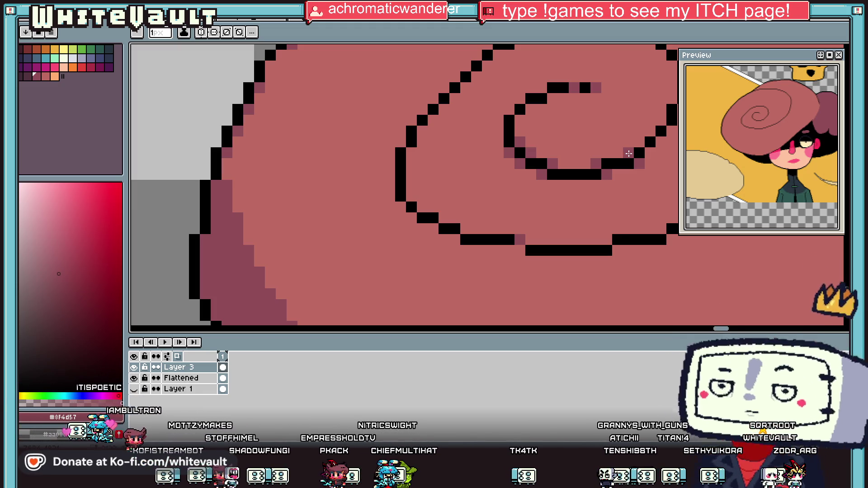
{"action": "scroll", "coordinate": [642, 243], "scroll_direction": "down", "scroll_amount": 5}
{"action": "scroll", "coordinate": [642, 243], "scroll_direction": "up", "scroll_amount": 5}
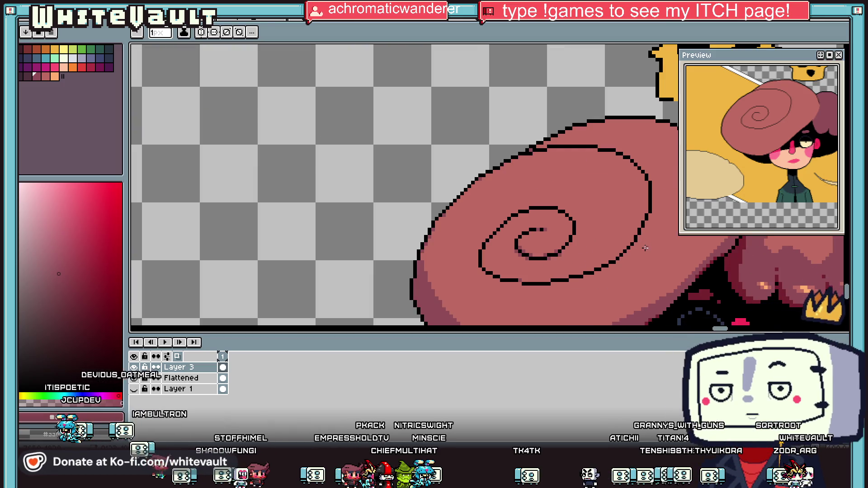
{"action": "scroll", "coordinate": [617, 247], "scroll_direction": "up", "scroll_amount": 2}
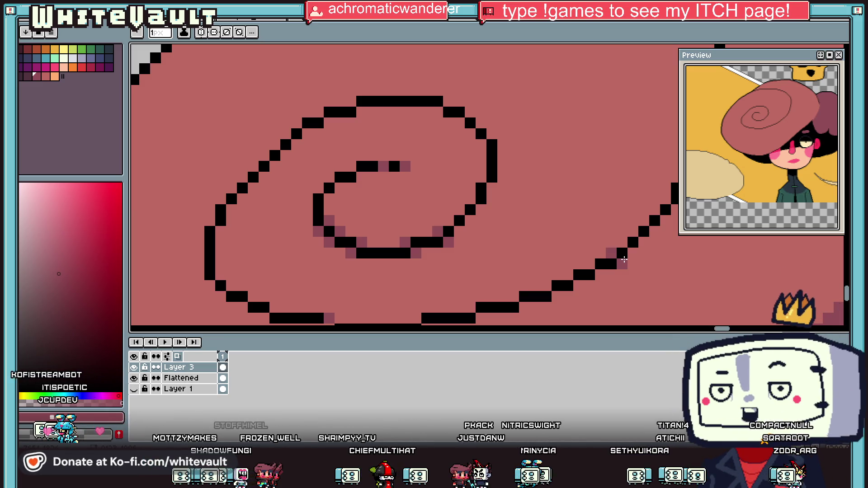
{"action": "key", "text": "i"}
{"action": "scroll", "coordinate": [652, 263], "scroll_direction": "down", "scroll_amount": 4}
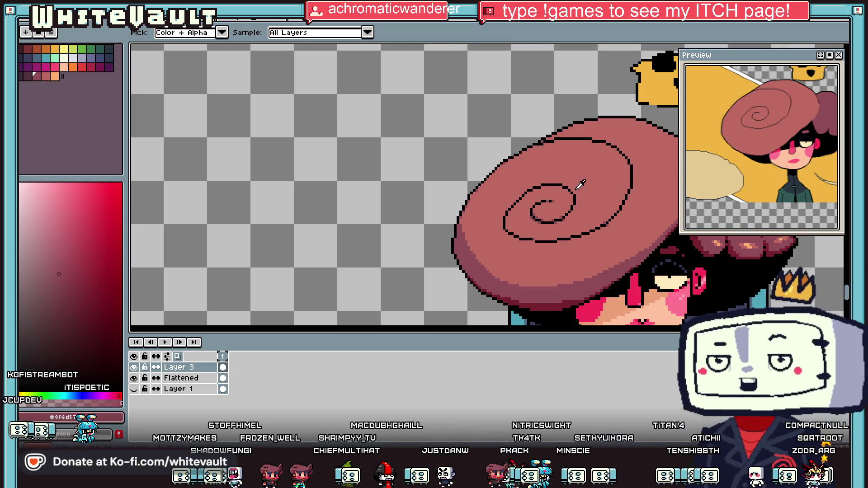
{"action": "key", "text": "b"}
{"action": "scroll", "coordinate": [574, 187], "scroll_direction": "up", "scroll_amount": 2}
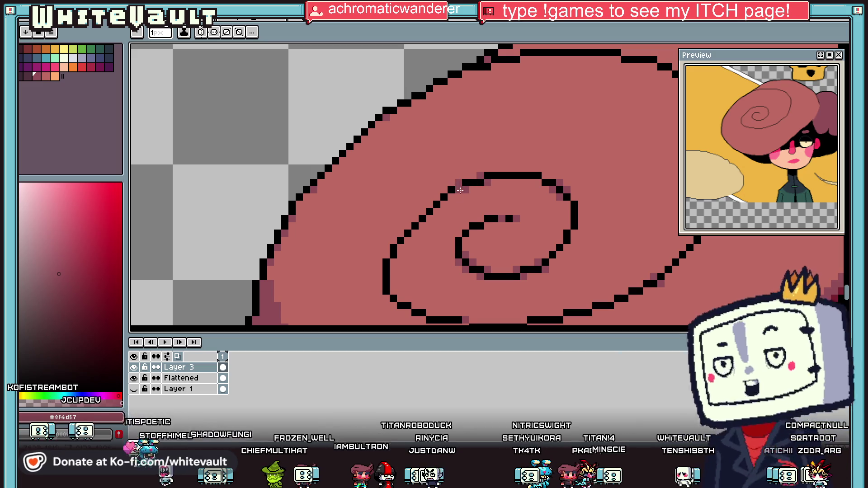
{"action": "scroll", "coordinate": [584, 238], "scroll_direction": "down", "scroll_amount": 2}
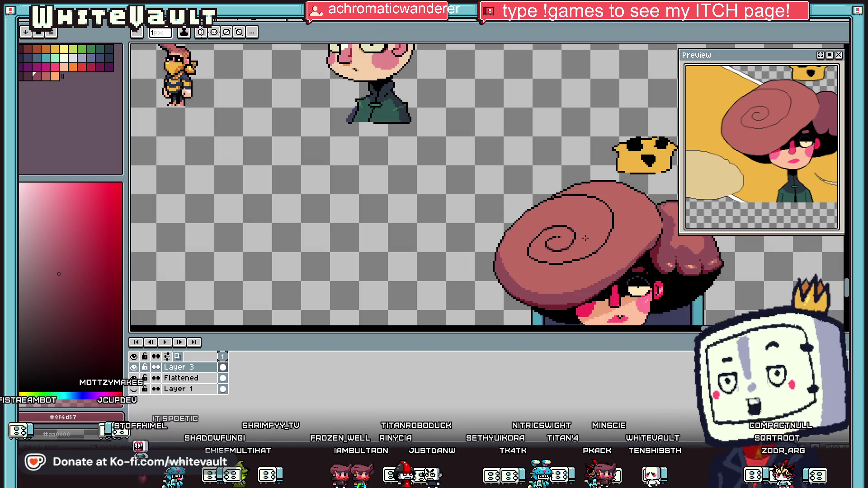
{"action": "scroll", "coordinate": [589, 235], "scroll_direction": "up", "scroll_amount": 2}
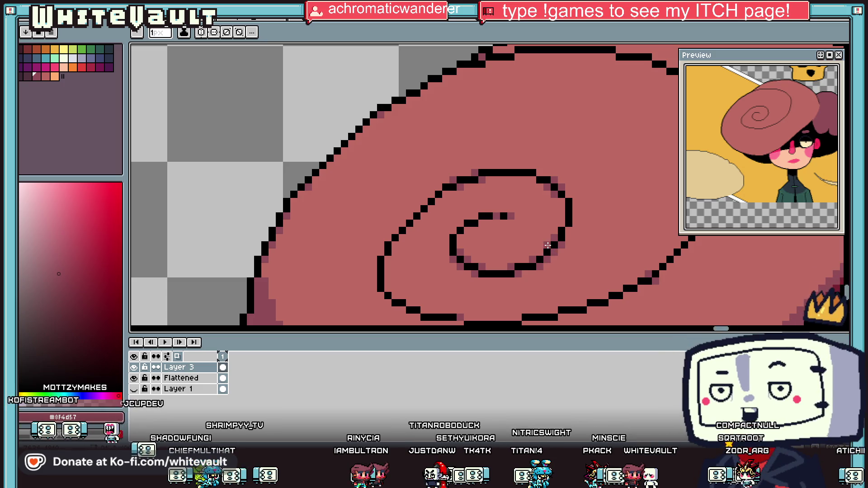
{"action": "scroll", "coordinate": [539, 255], "scroll_direction": "down", "scroll_amount": 2}
{"action": "scroll", "coordinate": [615, 206], "scroll_direction": "up", "scroll_amount": 1}
{"action": "scroll", "coordinate": [634, 220], "scroll_direction": "up", "scroll_amount": 1}
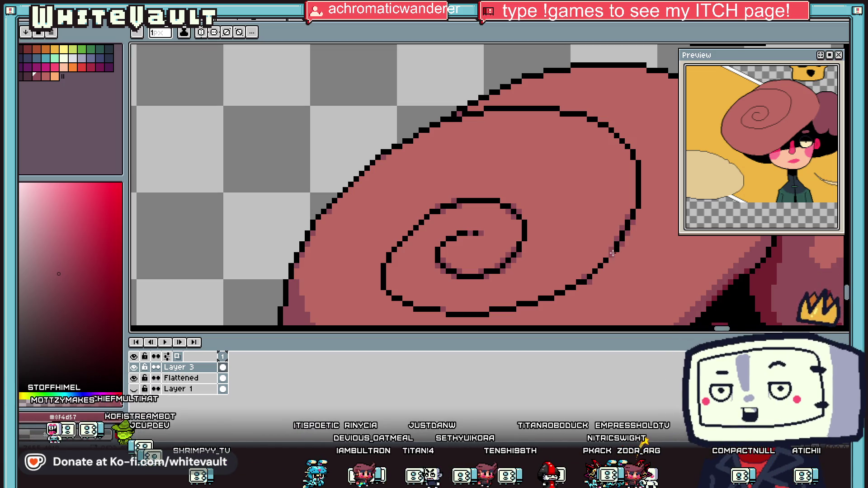
{"action": "scroll", "coordinate": [611, 252], "scroll_direction": "down", "scroll_amount": 2}
{"action": "scroll", "coordinate": [600, 180], "scroll_direction": "up", "scroll_amount": 2}
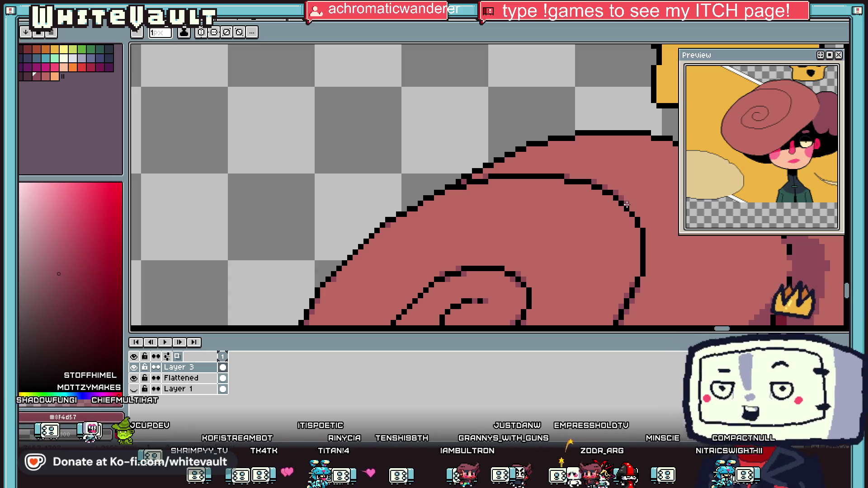
{"action": "scroll", "coordinate": [639, 231], "scroll_direction": "down", "scroll_amount": 1}
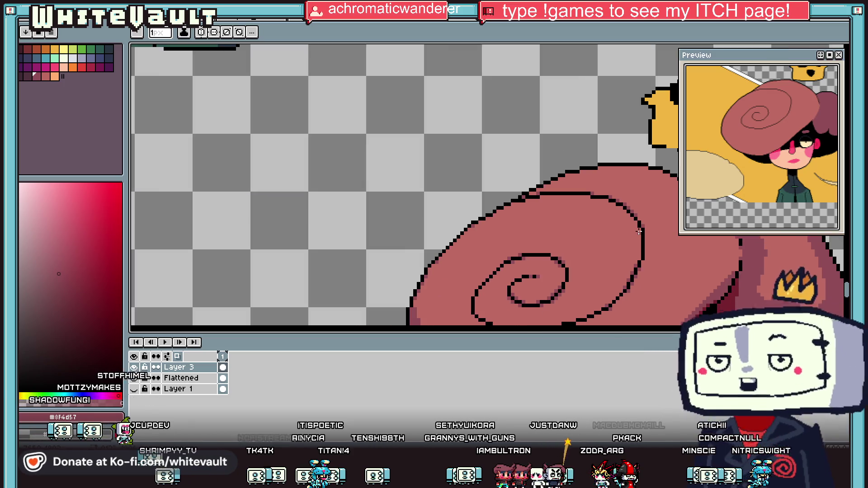
{"action": "left_click", "coordinate": [638, 234], "text": "alt"}
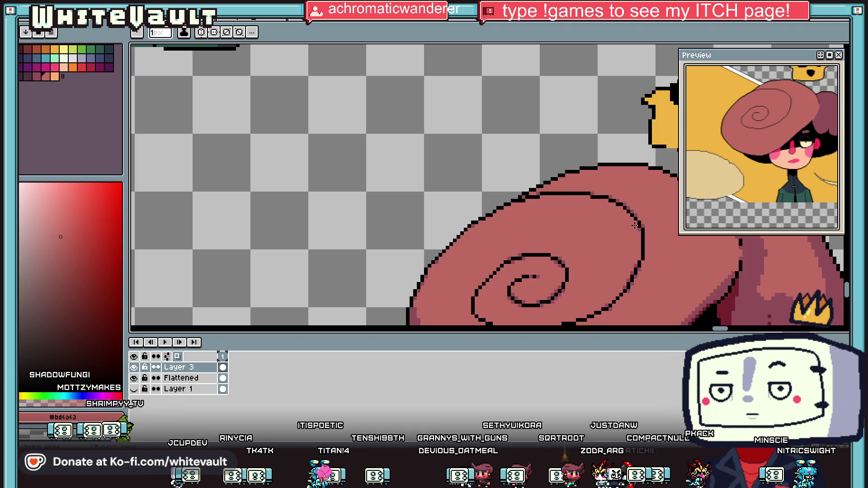
{"action": "scroll", "coordinate": [637, 226], "scroll_direction": "down", "scroll_amount": 3}
{"action": "scroll", "coordinate": [640, 227], "scroll_direction": "up", "scroll_amount": 2}
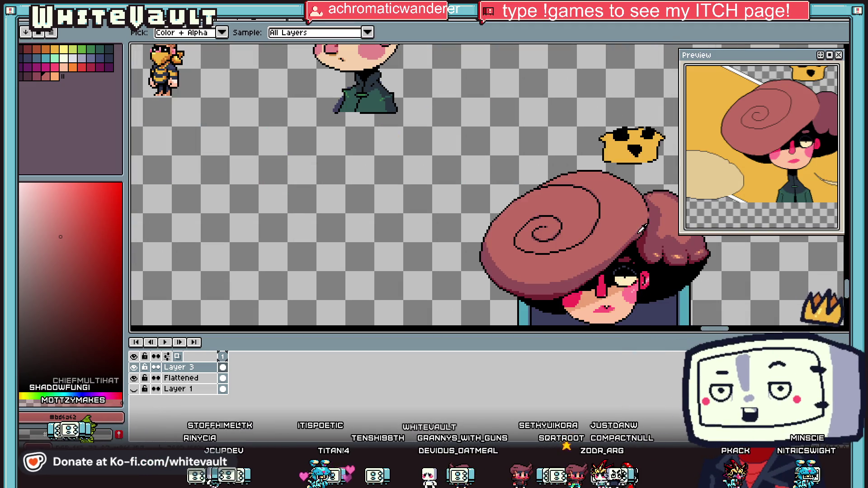
{"action": "scroll", "coordinate": [642, 230], "scroll_direction": "up", "scroll_amount": 3}
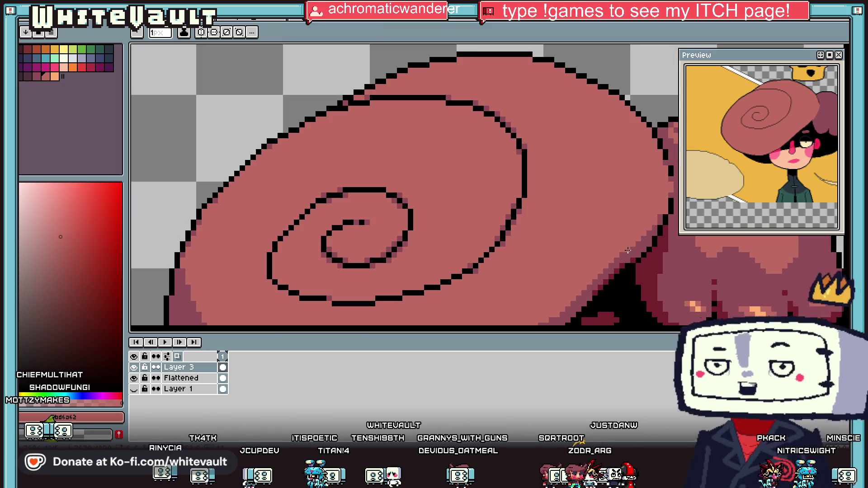
{"action": "scroll", "coordinate": [619, 257], "scroll_direction": "down", "scroll_amount": 2}
{"action": "scroll", "coordinate": [610, 266], "scroll_direction": "up", "scroll_amount": 2}
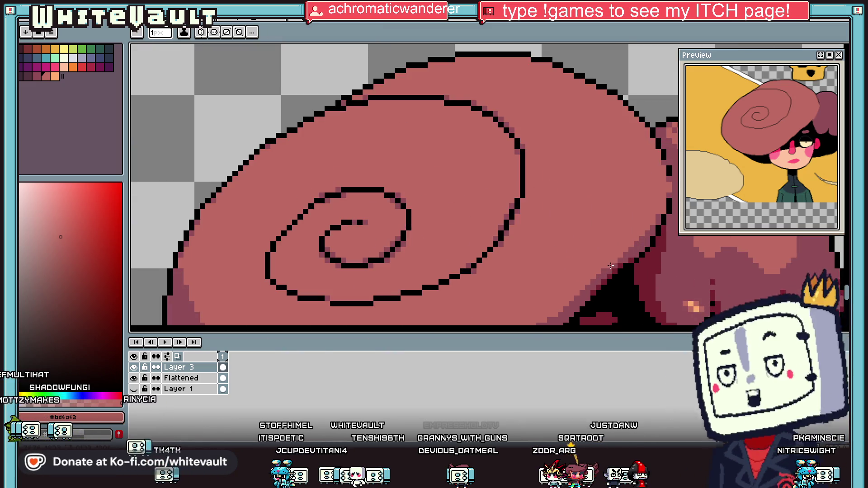
{"action": "scroll", "coordinate": [538, 236], "scroll_direction": "down", "scroll_amount": 4}
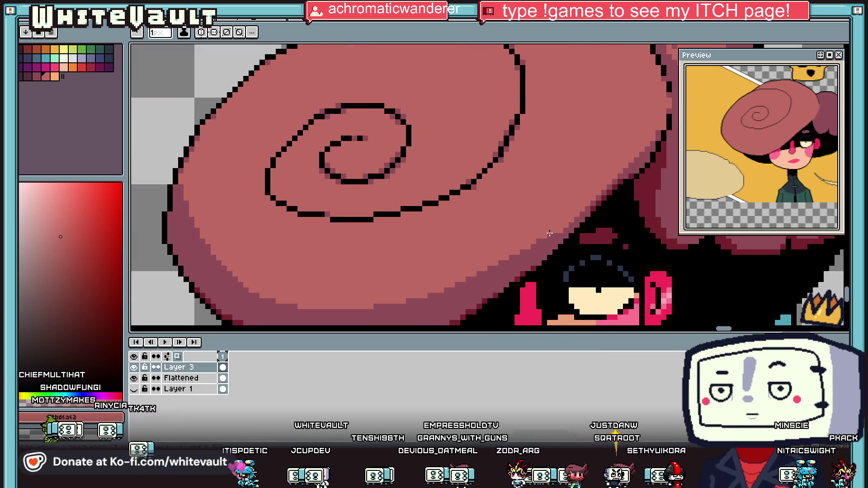
{"action": "scroll", "coordinate": [609, 222], "scroll_direction": "down", "scroll_amount": 3}
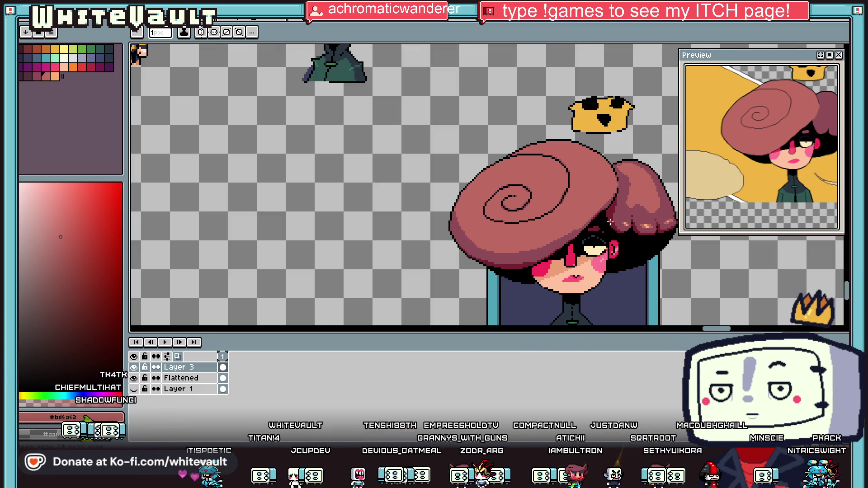
{"action": "key", "text": "i"}
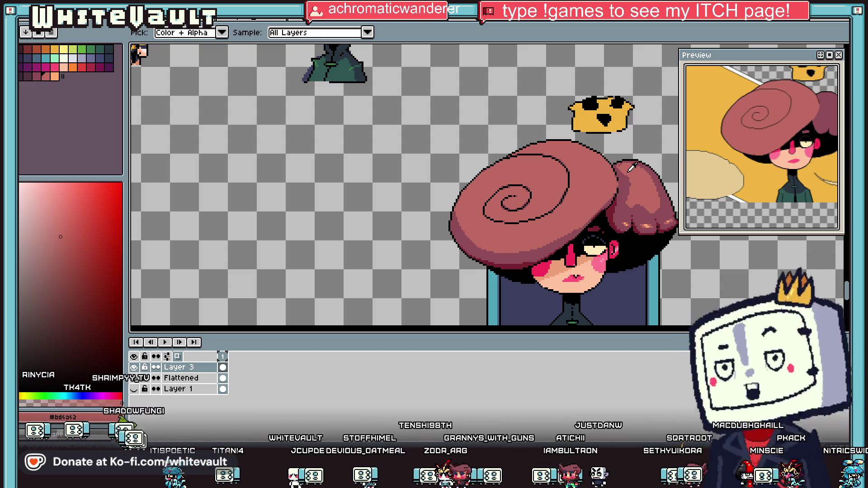
{"action": "scroll", "coordinate": [631, 167], "scroll_direction": "up", "scroll_amount": 2}
{"action": "left_click", "coordinate": [606, 211]}
{"action": "key", "text": "b"}
{"action": "scroll", "coordinate": [598, 132], "scroll_direction": "up", "scroll_amount": 2}
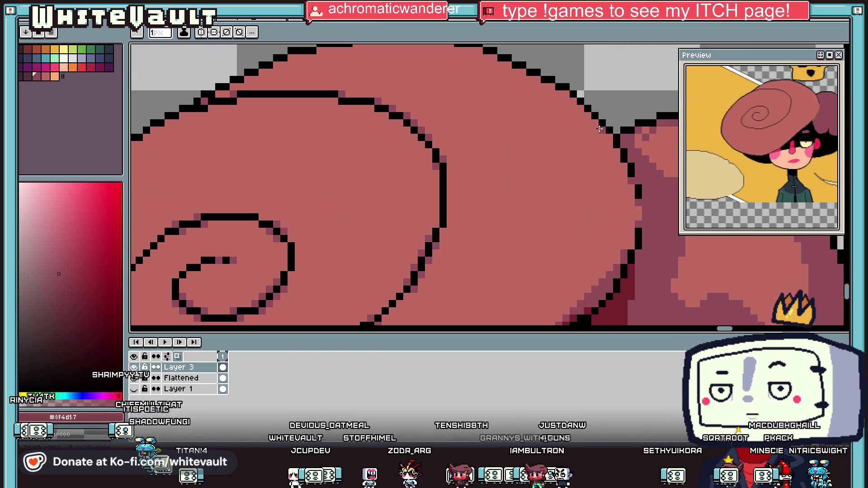
{"action": "scroll", "coordinate": [622, 168], "scroll_direction": "down", "scroll_amount": 1}
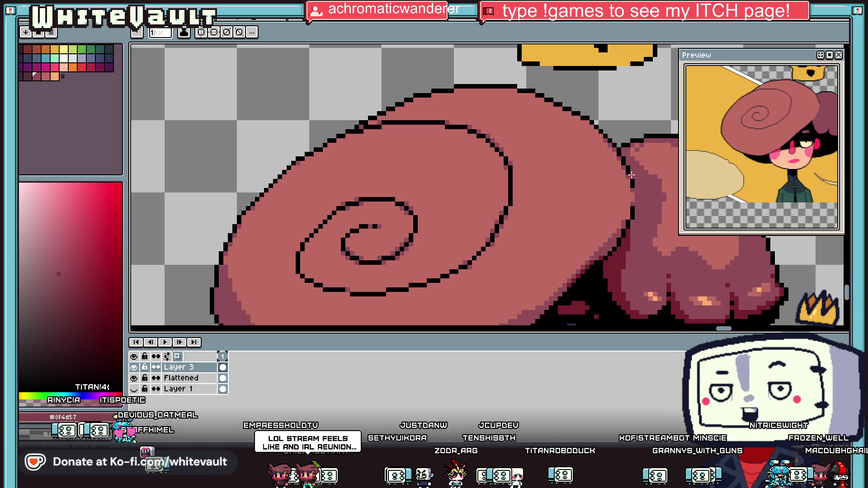
Fill stray pixels on the hat's lower-right rim with the base pink #bd6a62.
{"action": "scroll", "coordinate": [631, 175], "scroll_direction": "down", "scroll_amount": 5}
{"action": "scroll", "coordinate": [624, 185], "scroll_direction": "up", "scroll_amount": 5}
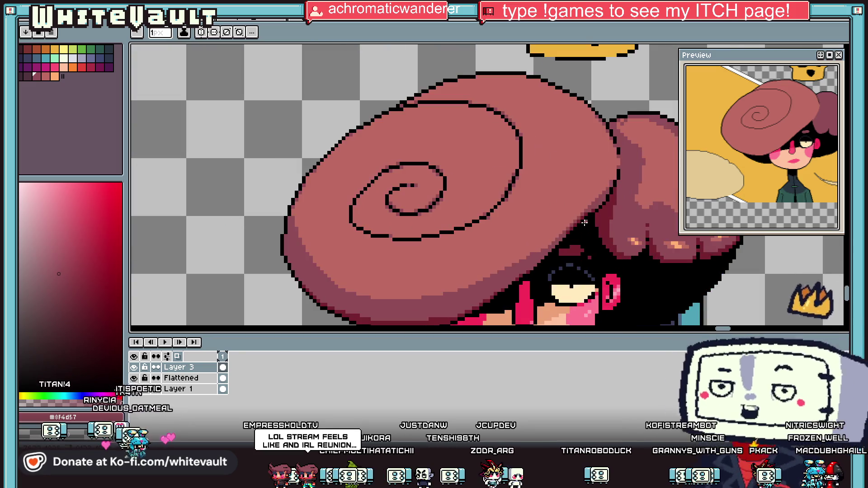
{"action": "scroll", "coordinate": [551, 225], "scroll_direction": "up", "scroll_amount": 1}
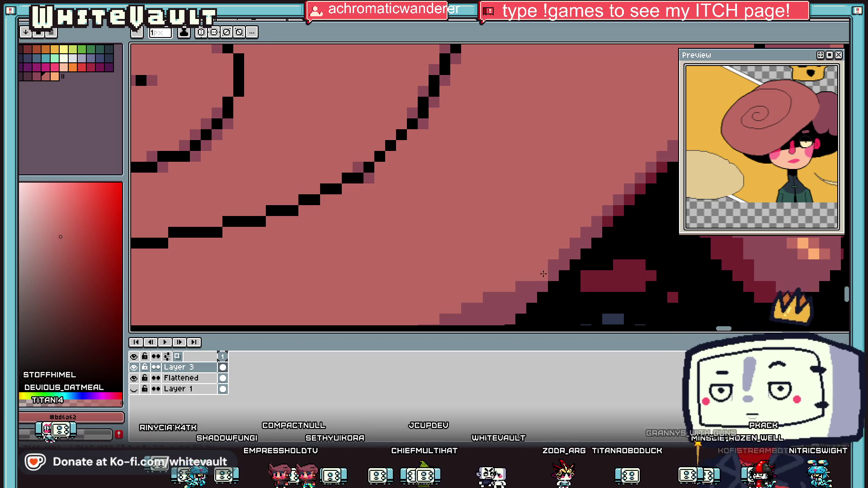
{"action": "key", "text": "alt"}
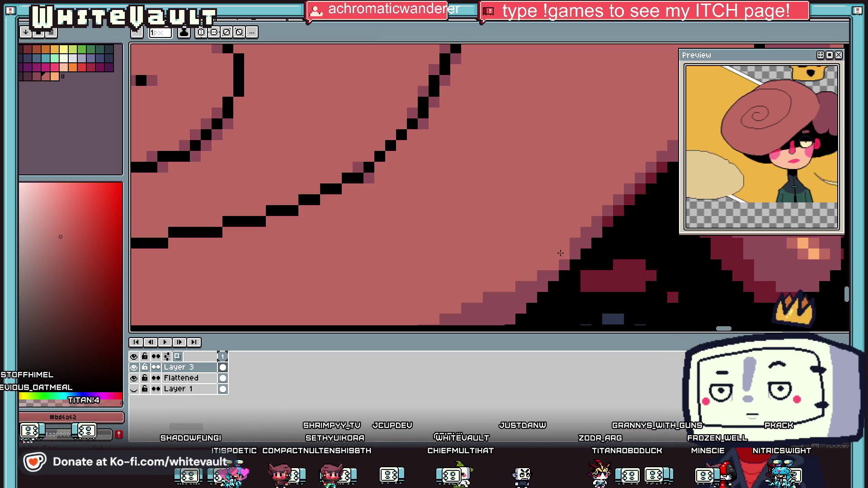
{"action": "left_click", "coordinate": [575, 243]}
{"action": "left_click", "coordinate": [586, 232]}
{"action": "scroll", "coordinate": [605, 209], "scroll_direction": "down", "scroll_amount": 1}
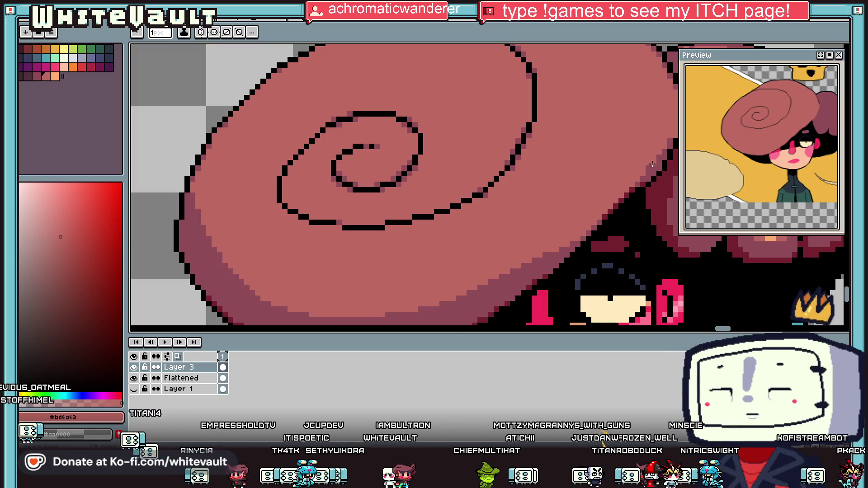
Add dark red #75222f pixels along the hat's outline, also sampling the #8f4d57 shade.
{"action": "key", "text": "alt"}
{"action": "left_click", "coordinate": [640, 183], "text": "alt"}
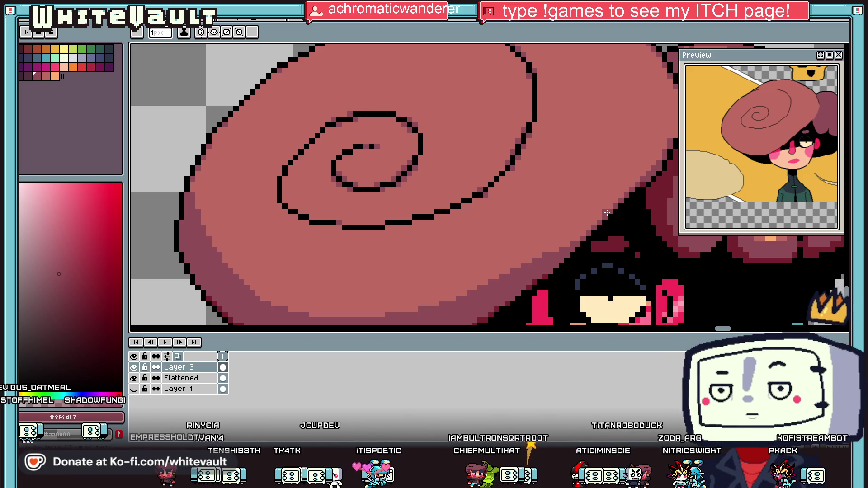
{"action": "key", "text": "alt"}
{"action": "scroll", "coordinate": [606, 212], "scroll_direction": "down", "scroll_amount": 2}
{"action": "scroll", "coordinate": [634, 176], "scroll_direction": "up", "scroll_amount": 3}
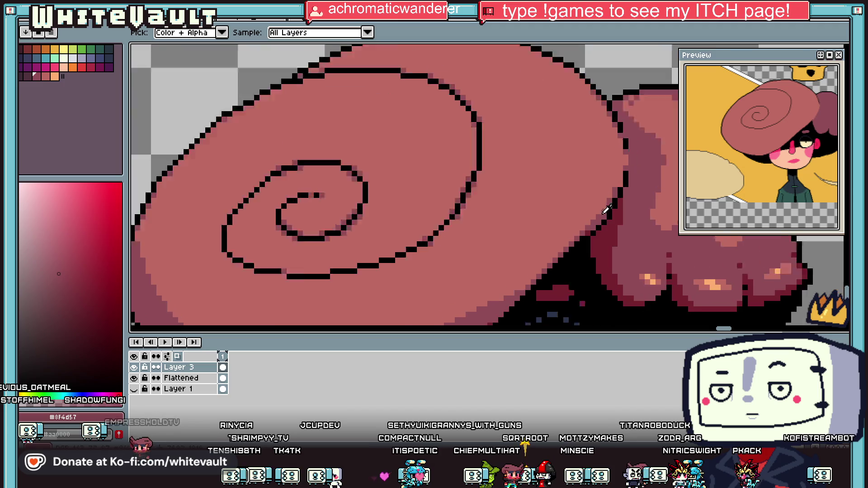
{"action": "left_click", "coordinate": [588, 234], "text": "alt"}
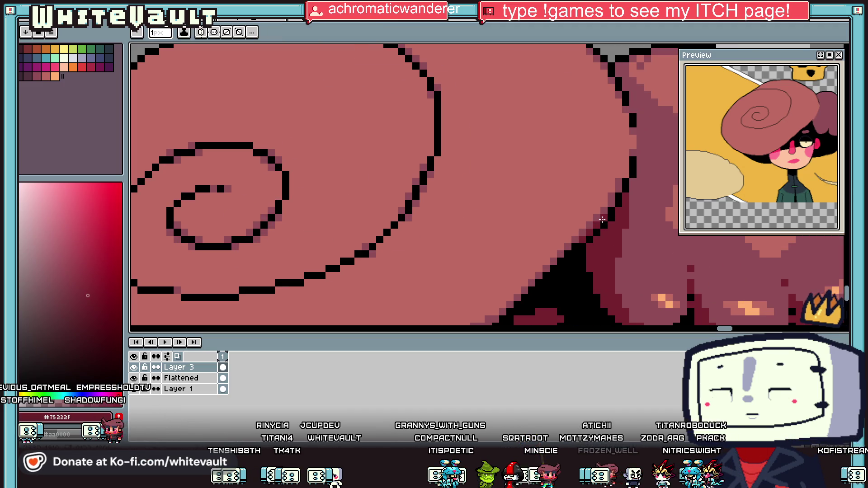
{"action": "scroll", "coordinate": [602, 220], "scroll_direction": "down", "scroll_amount": 2}
{"action": "scroll", "coordinate": [619, 122], "scroll_direction": "up", "scroll_amount": 3}
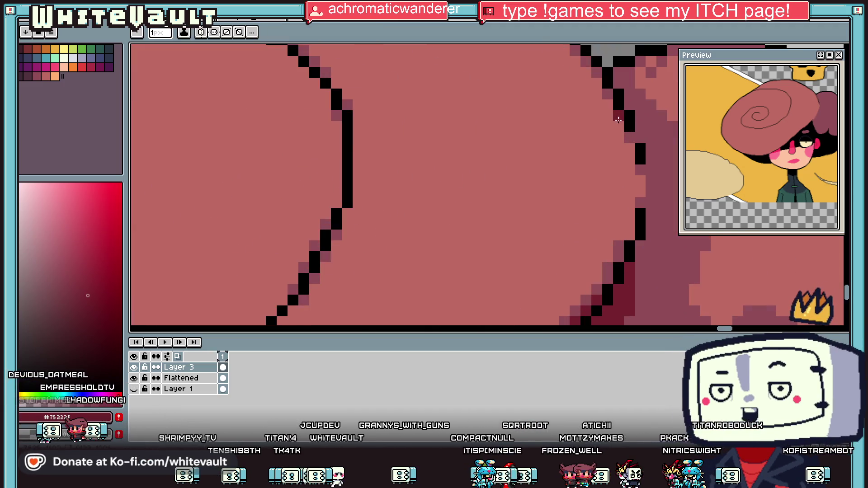
{"action": "left_click", "coordinate": [607, 94]}
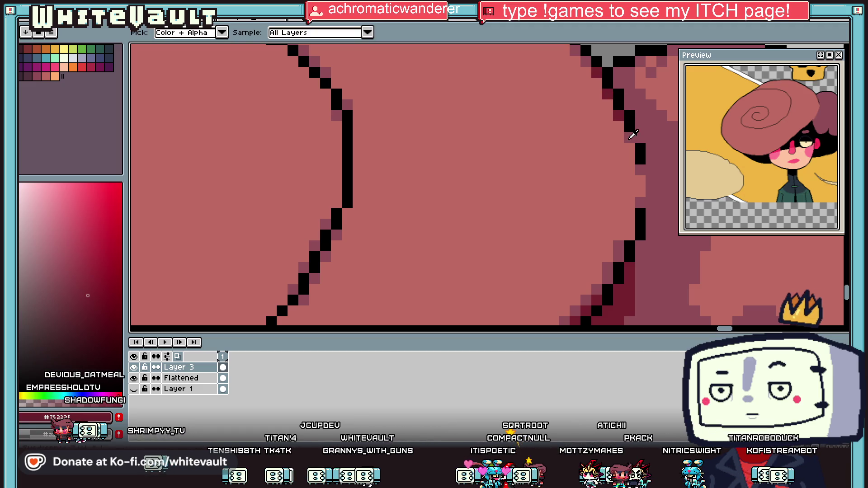
{"action": "left_click", "coordinate": [631, 136], "text": "alt"}
{"action": "scroll", "coordinate": [616, 98], "scroll_direction": "down", "scroll_amount": 3}
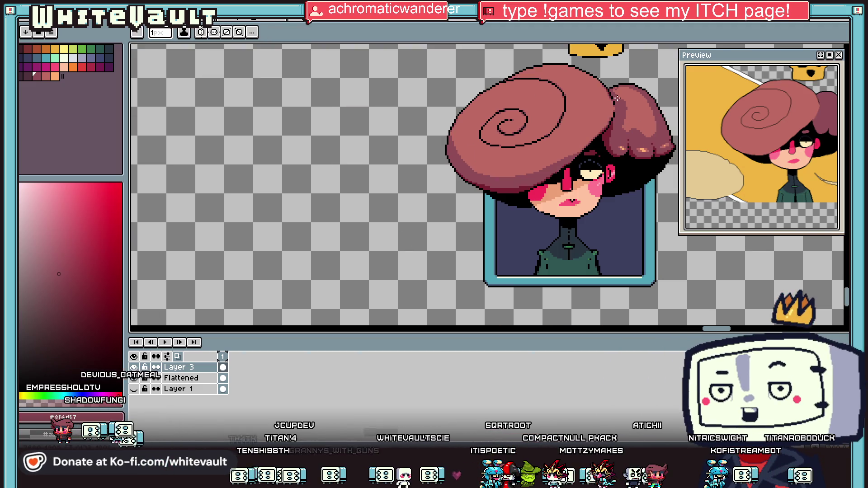
{"action": "key", "text": "alt"}
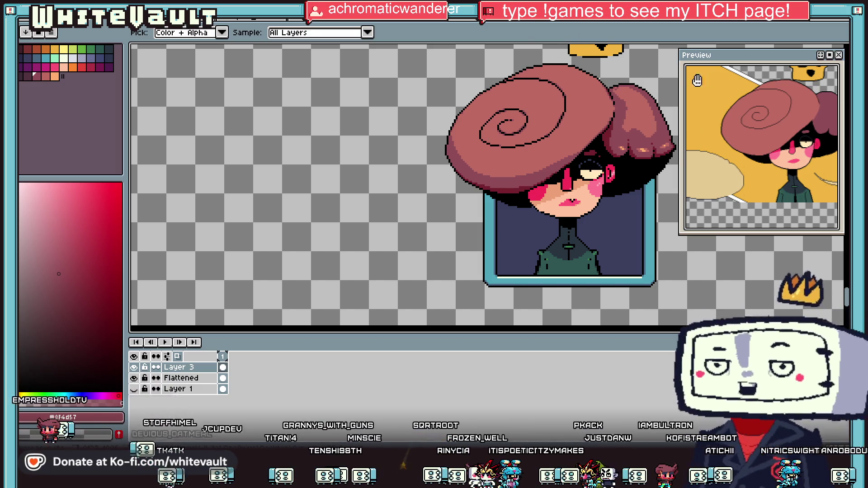
Lasso-select the hat spiral and bucket-fill its lines with dark maroon #75222f.
{"action": "key", "text": "m"}
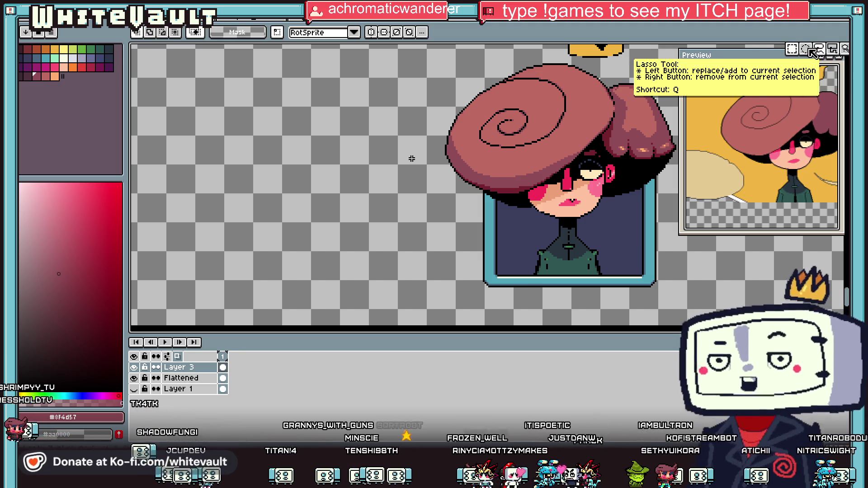
{"action": "left_click", "coordinate": [820, 51]}
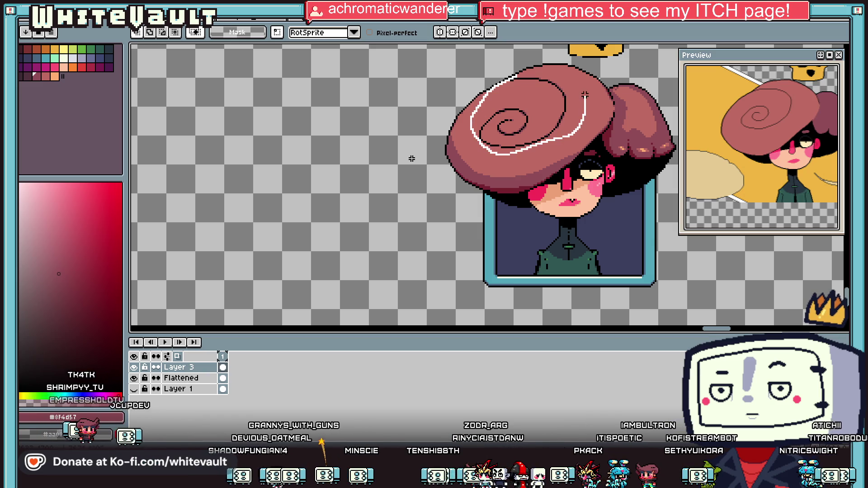
{"action": "left_click_drag", "start_coordinate": [535, 75], "coordinate": [528, 85]}
{"action": "scroll", "coordinate": [583, 109], "scroll_direction": "up", "scroll_amount": 2}
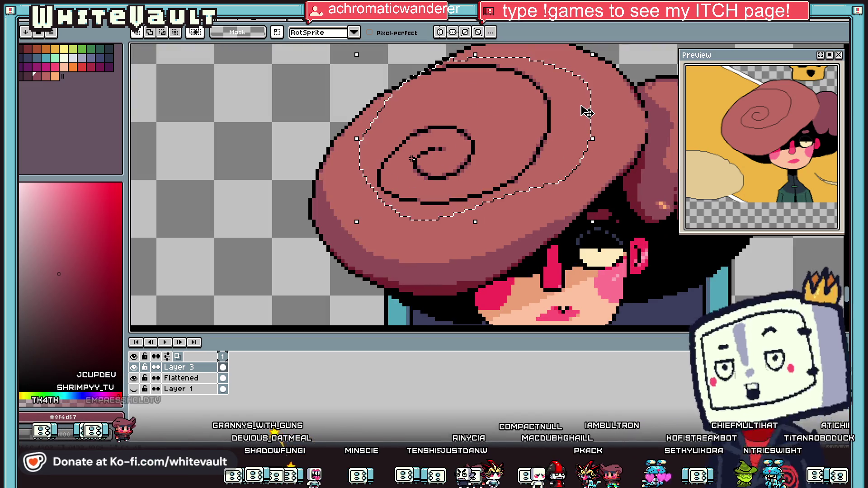
{"action": "key", "text": "i"}
{"action": "left_click", "coordinate": [643, 171]}
{"action": "key", "text": "g"}
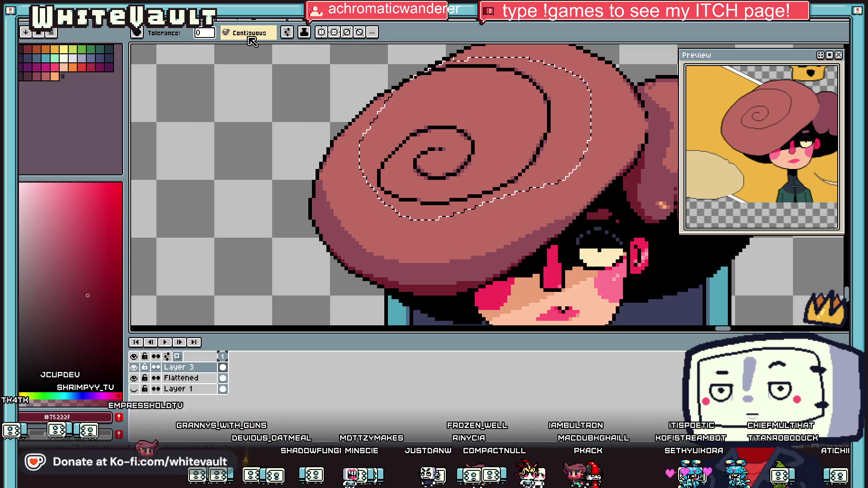
{"action": "scroll", "coordinate": [558, 114], "scroll_direction": "down", "scroll_amount": 3}
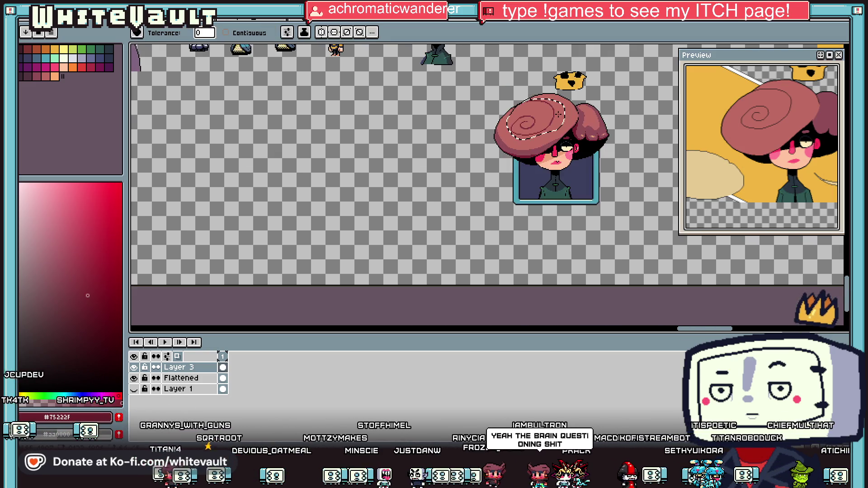
{"action": "key", "text": "ctrl+d"}
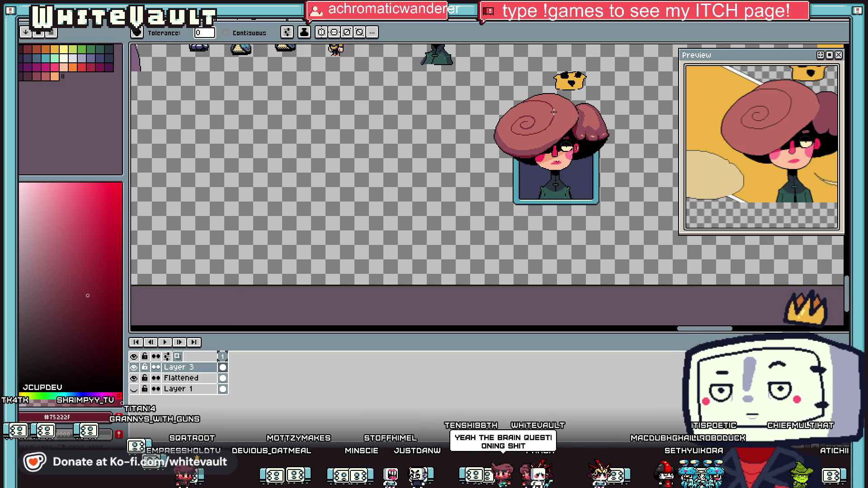
Reselect the spiral region, sample pink #bd6a62 and dark red #75222F, then deselect.
{"action": "scroll", "coordinate": [553, 111], "scroll_direction": "up", "scroll_amount": 2}
{"action": "scroll", "coordinate": [515, 121], "scroll_direction": "up", "scroll_amount": 1}
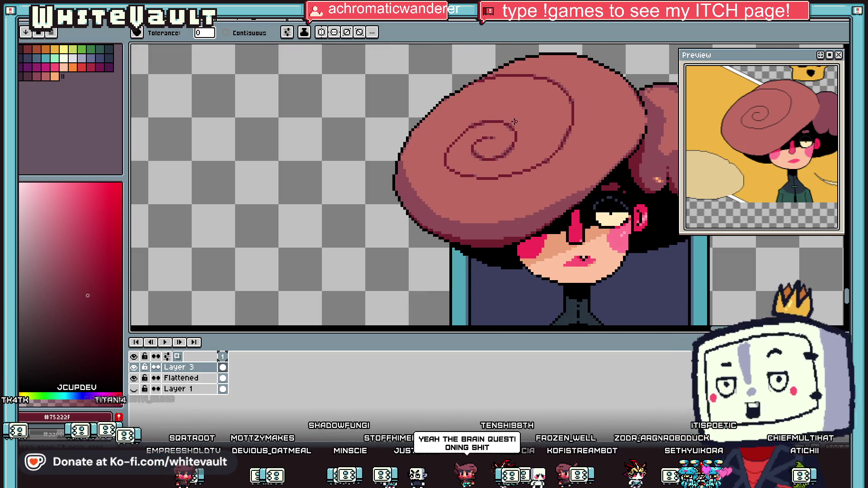
{"action": "scroll", "coordinate": [550, 125], "scroll_direction": "down", "scroll_amount": 3}
{"action": "scroll", "coordinate": [548, 114], "scroll_direction": "up", "scroll_amount": 1}
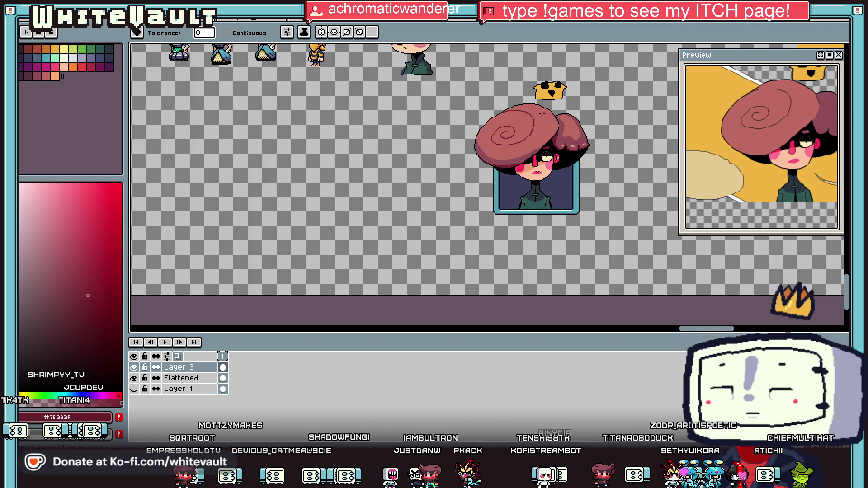
{"action": "scroll", "coordinate": [534, 122], "scroll_direction": "up", "scroll_amount": 2}
{"action": "left_click", "coordinate": [518, 131]}
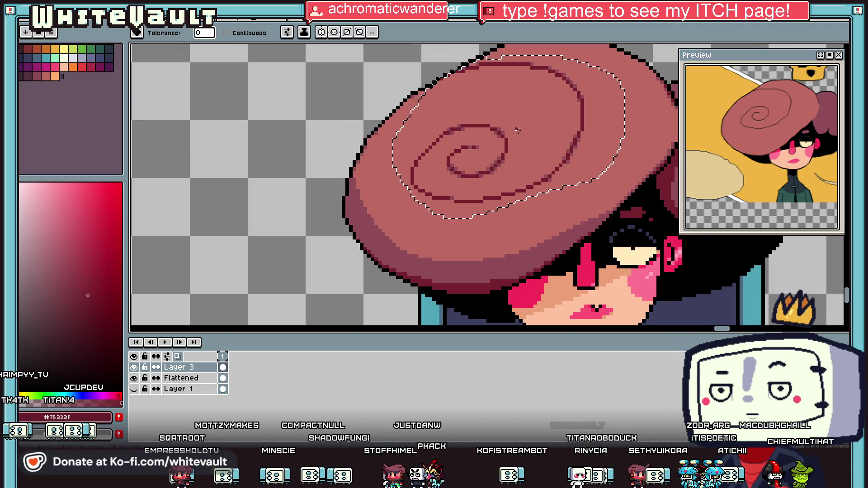
{"action": "key", "text": "i"}
{"action": "left_click", "coordinate": [517, 131]}
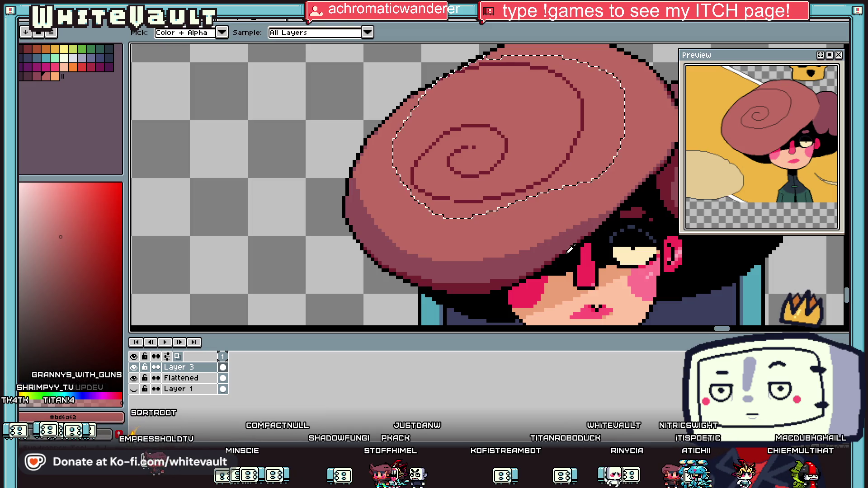
{"action": "left_click", "coordinate": [564, 238]}
{"action": "scroll", "coordinate": [574, 163], "scroll_direction": "down", "scroll_amount": 3}
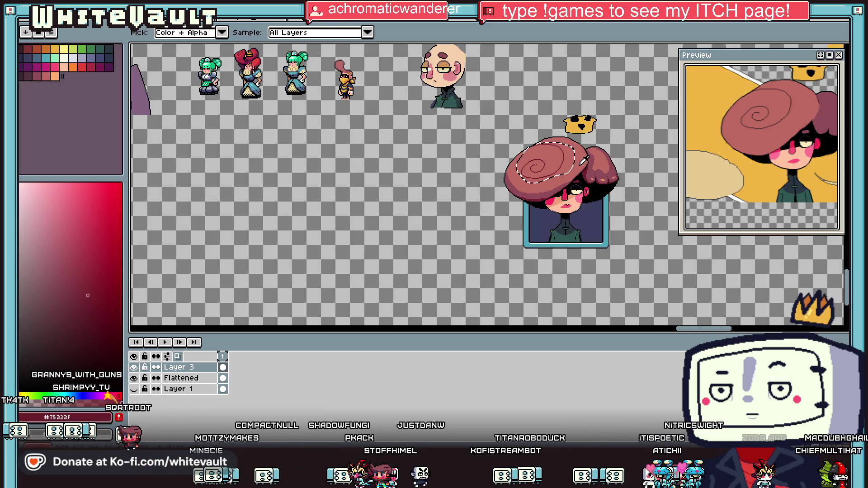
{"action": "key", "text": "ctrl+d"}
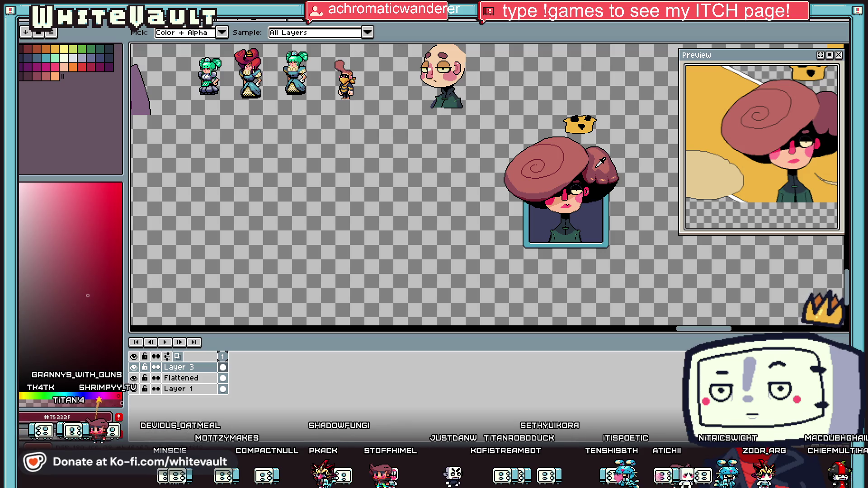
Sample the hat's shadow #8F4D57 and pink #bd6a62 for touch-ups.
{"action": "scroll", "coordinate": [599, 163], "scroll_direction": "down", "scroll_amount": 2}
{"action": "scroll", "coordinate": [608, 161], "scroll_direction": "up", "scroll_amount": 2}
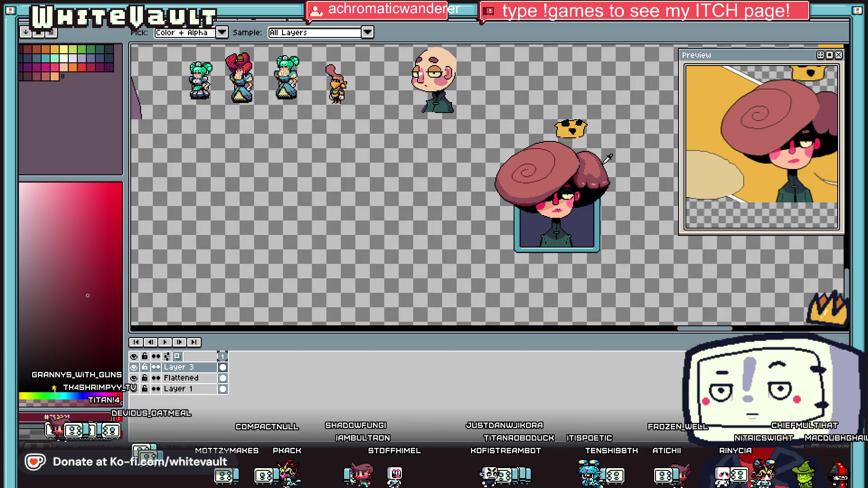
{"action": "scroll", "coordinate": [538, 177], "scroll_direction": "up", "scroll_amount": 2}
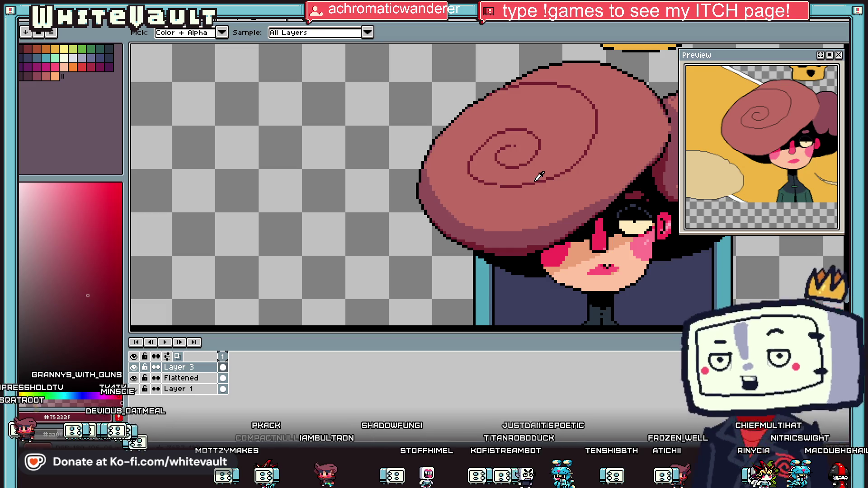
{"action": "left_click", "coordinate": [515, 225], "text": "alt"}
{"action": "scroll", "coordinate": [515, 224], "scroll_direction": "up", "scroll_amount": 1}
{"action": "scroll", "coordinate": [565, 154], "scroll_direction": "up", "scroll_amount": 1}
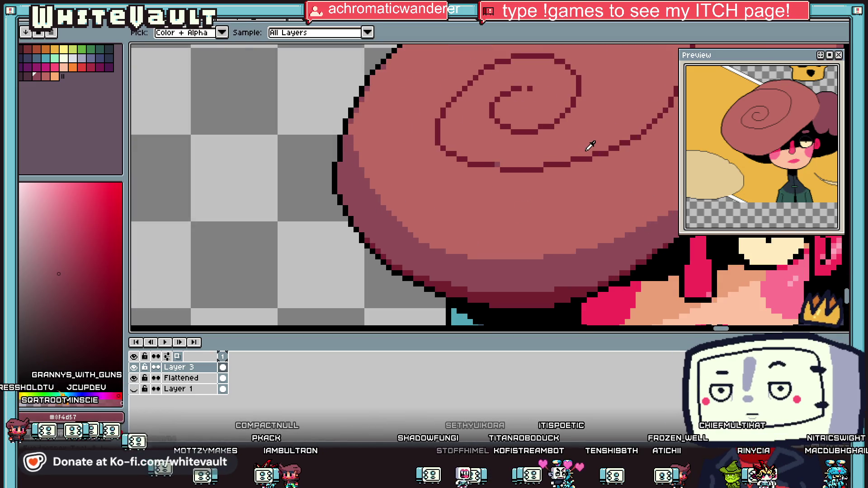
{"action": "left_click", "coordinate": [608, 151], "text": "alt"}
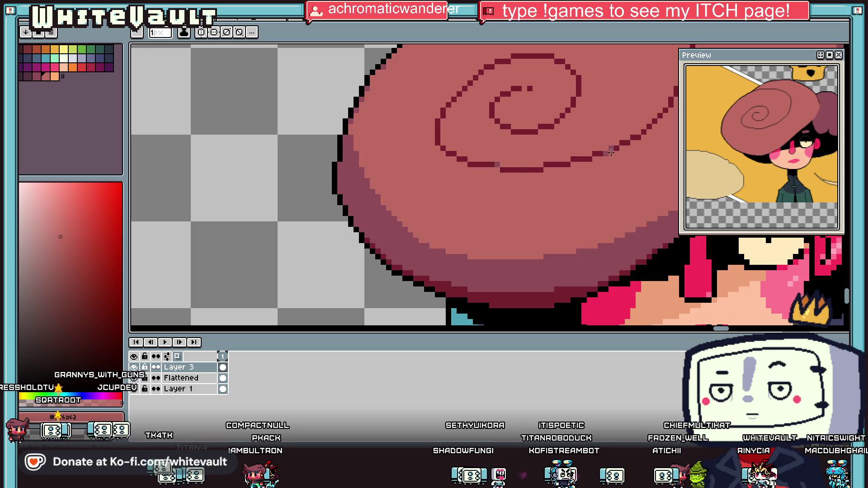
{"action": "scroll", "coordinate": [616, 150], "scroll_direction": "down", "scroll_amount": 3}
{"action": "scroll", "coordinate": [616, 150], "scroll_direction": "down", "scroll_amount": 1}
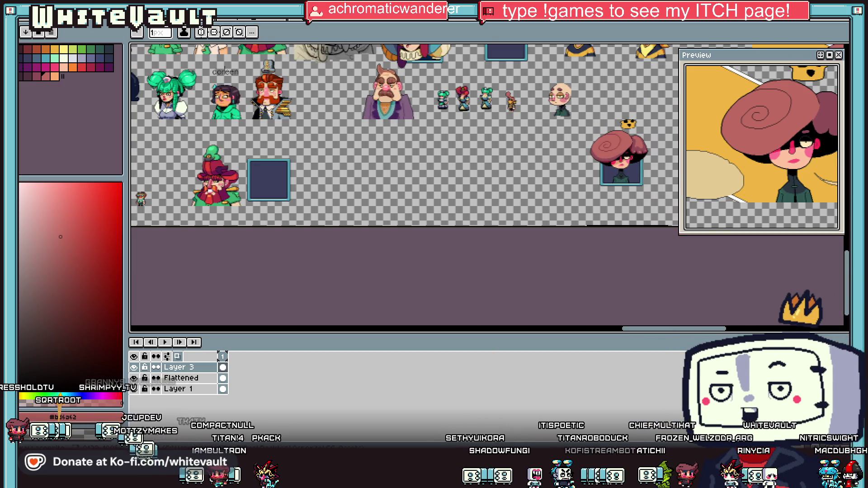
{"action": "scroll", "coordinate": [584, 133], "scroll_direction": "up", "scroll_amount": 3}
{"action": "scroll", "coordinate": [585, 133], "scroll_direction": "down", "scroll_amount": 1}
{"action": "scroll", "coordinate": [585, 133], "scroll_direction": "up", "scroll_amount": 1}
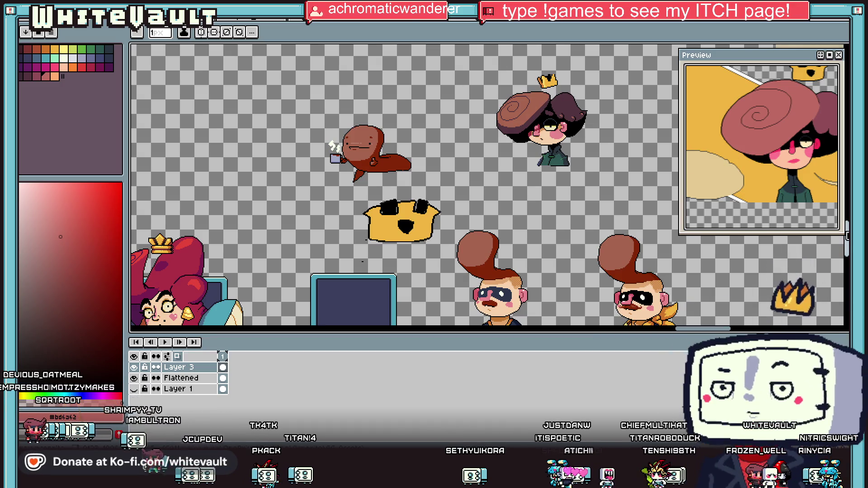
{"action": "scroll", "coordinate": [587, 226], "scroll_direction": "up", "scroll_amount": 1}
{"action": "scroll", "coordinate": [587, 204], "scroll_direction": "down", "scroll_amount": 2}
{"action": "scroll", "coordinate": [615, 223], "scroll_direction": "up", "scroll_amount": 1}
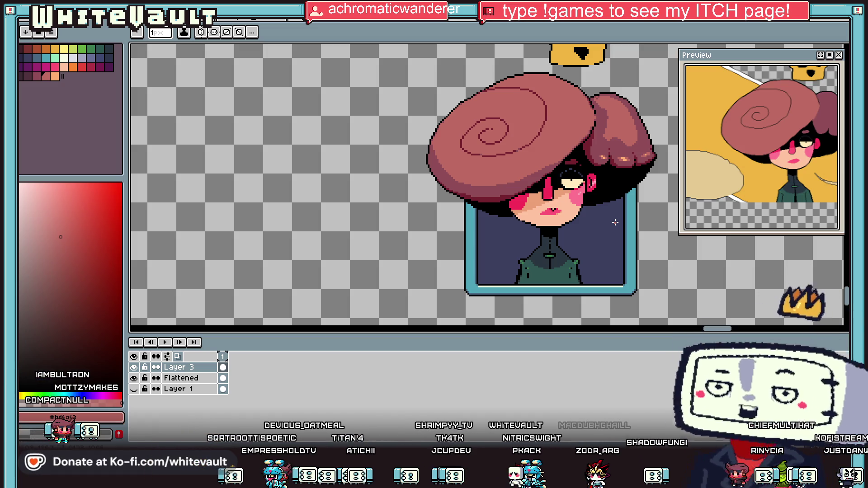
{"action": "scroll", "coordinate": [615, 222], "scroll_direction": "down", "scroll_amount": 2}
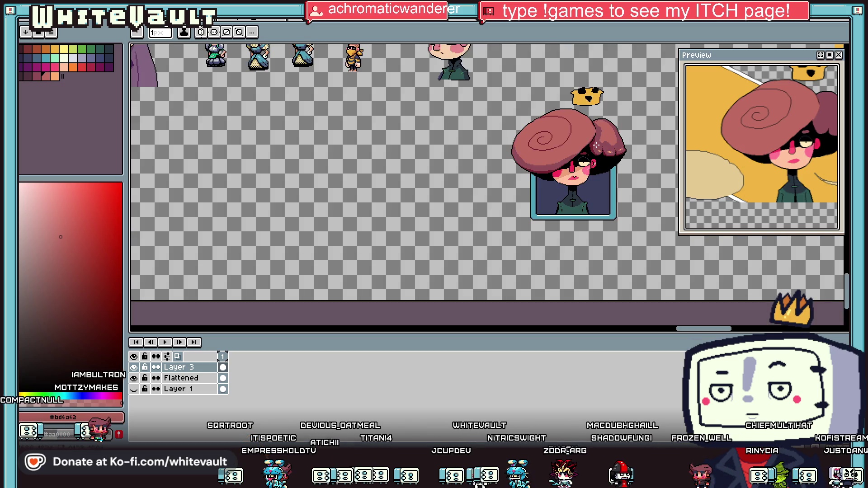
{"action": "scroll", "coordinate": [564, 143], "scroll_direction": "up", "scroll_amount": 2}
{"action": "key", "text": "alt"}
{"action": "scroll", "coordinate": [565, 144], "scroll_direction": "up", "scroll_amount": 3}
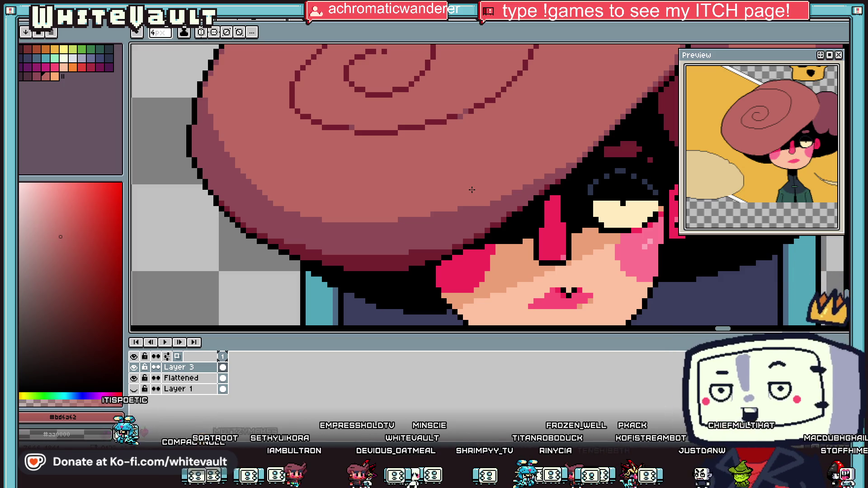
{"action": "scroll", "coordinate": [471, 190], "scroll_direction": "down", "scroll_amount": 2}
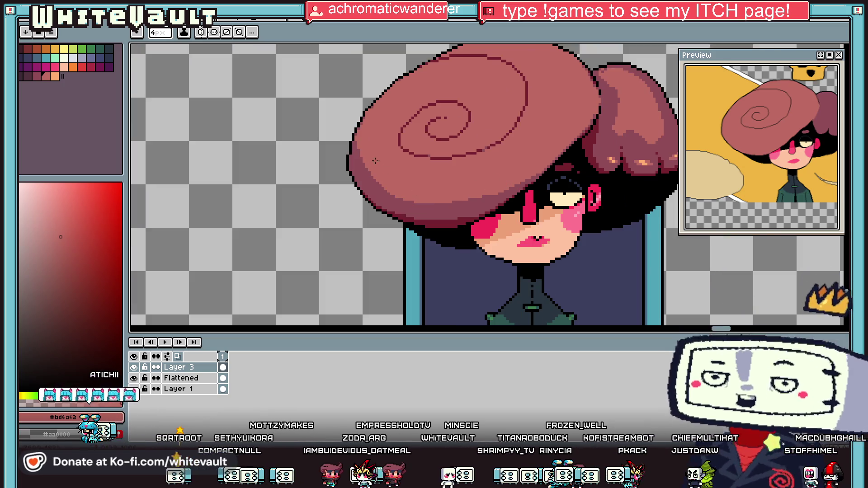
{"action": "scroll", "coordinate": [356, 137], "scroll_direction": "up", "scroll_amount": 2}
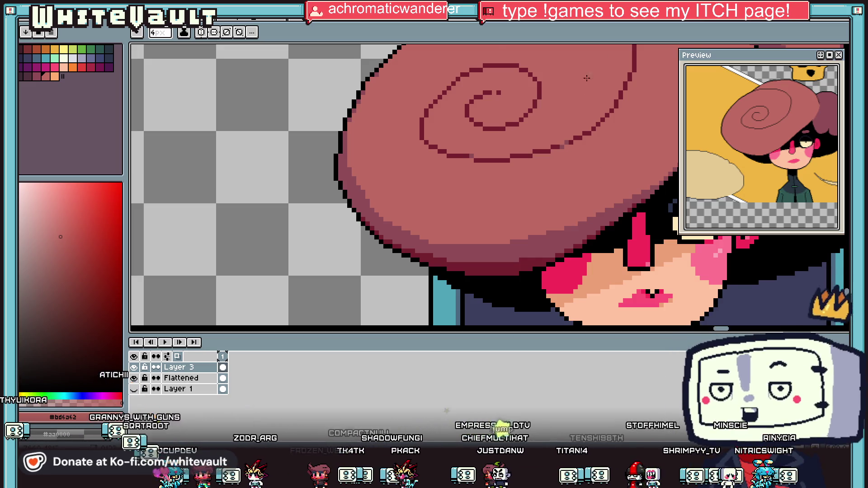
Zoom in on the hat's top edge and touch up an edge pixel with shade #8f4d57.
{"action": "scroll", "coordinate": [583, 99], "scroll_direction": "down", "scroll_amount": 3}
{"action": "scroll", "coordinate": [583, 100], "scroll_direction": "up", "scroll_amount": 2}
{"action": "scroll", "coordinate": [535, 118], "scroll_direction": "up", "scroll_amount": 2}
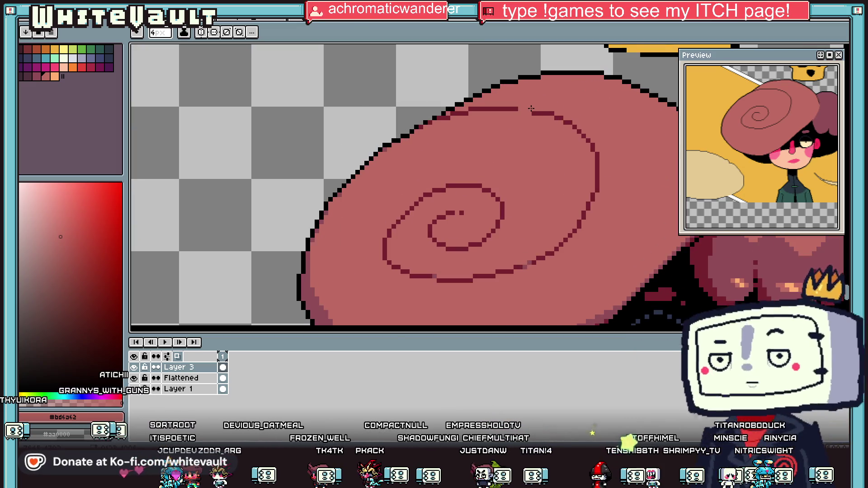
{"action": "key", "text": "i"}
{"action": "left_click", "coordinate": [534, 254]}
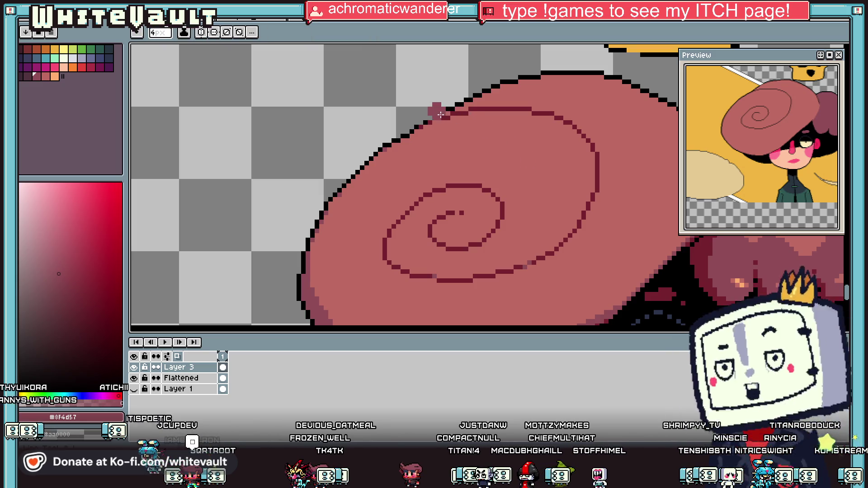
{"action": "key", "text": "b"}
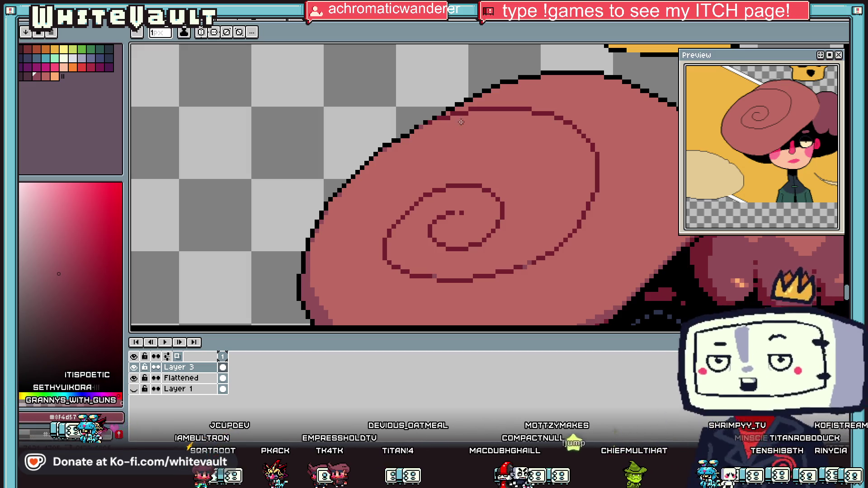
{"action": "scroll", "coordinate": [421, 127], "scroll_direction": "up", "scroll_amount": 3}
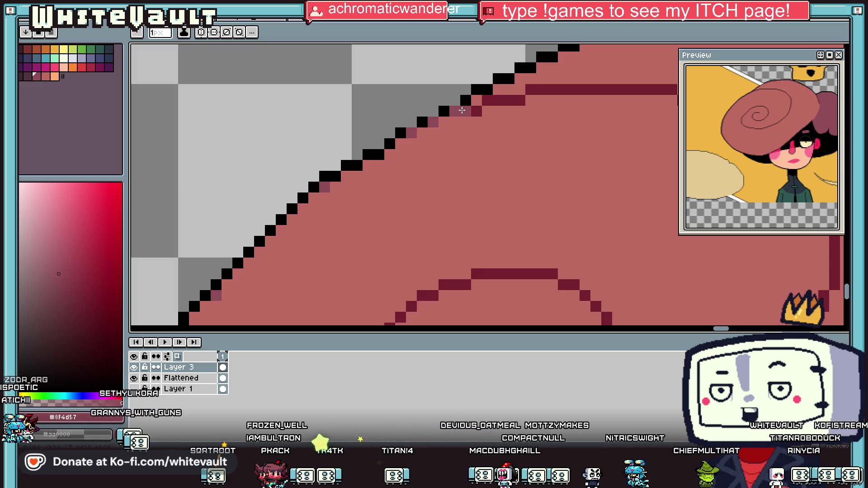
{"action": "key", "text": "i"}
{"action": "key", "text": "b"}
{"action": "left_click", "coordinate": [422, 111]}
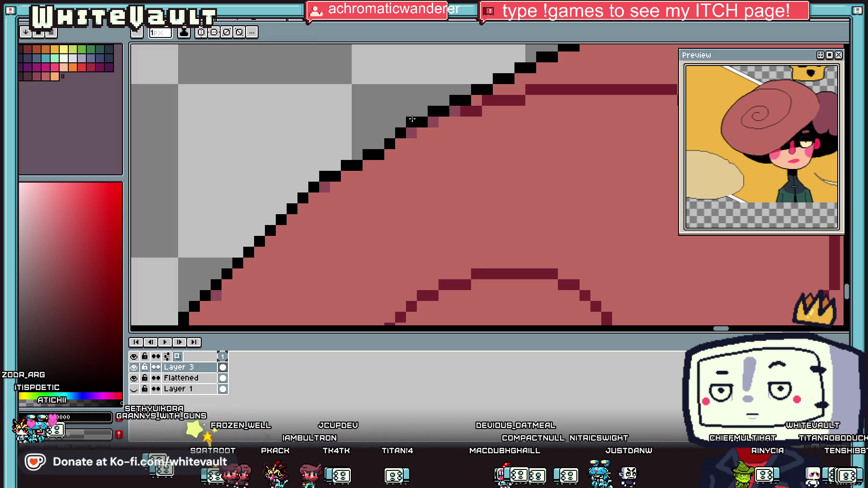
Repaint the flat spiral segment and touch up the hat's edge pixels in darker pink.
{"action": "key", "text": "i"}
{"action": "scroll", "coordinate": [474, 113], "scroll_direction": "down", "scroll_amount": 5}
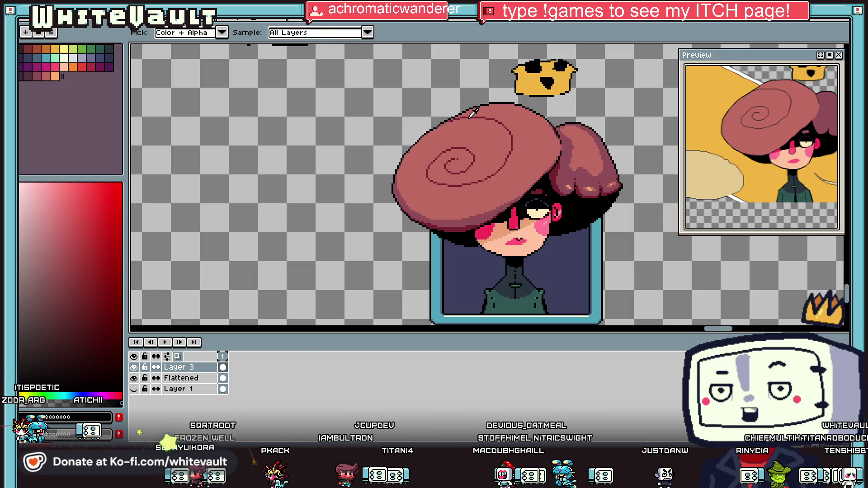
{"action": "key", "text": "b"}
{"action": "scroll", "coordinate": [459, 116], "scroll_direction": "up", "scroll_amount": 5}
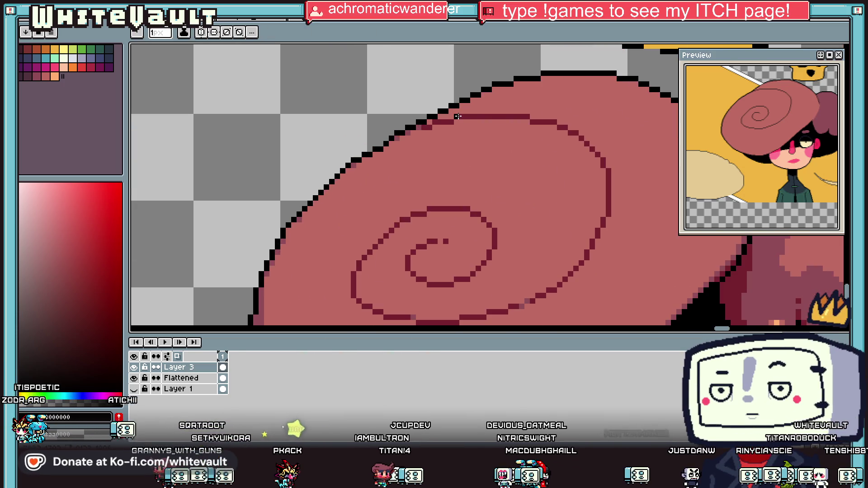
{"action": "scroll", "coordinate": [455, 119], "scroll_direction": "up", "scroll_amount": 1}
{"action": "scroll", "coordinate": [451, 121], "scroll_direction": "up", "scroll_amount": 1}
{"action": "left_click_drag", "start_coordinate": [449, 122], "coordinate": [406, 123]}
{"action": "left_click", "coordinate": [362, 136], "text": "alt"}
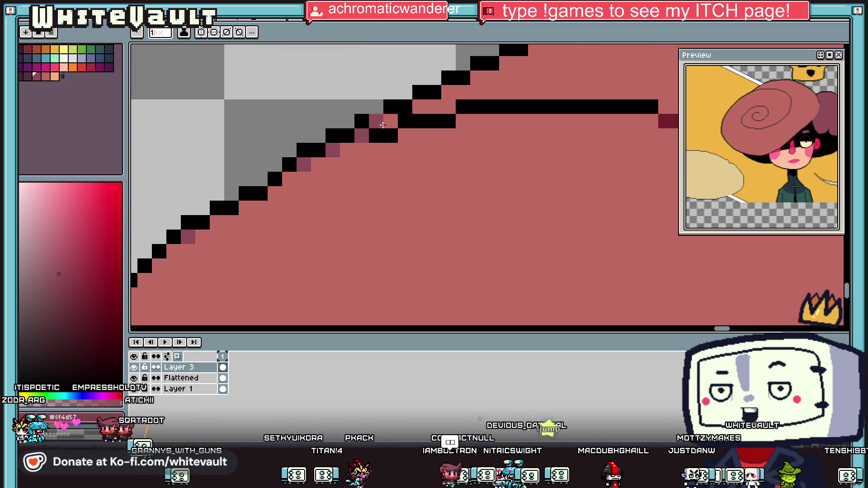
{"action": "left_click", "coordinate": [388, 122]}
{"action": "left_click", "coordinate": [398, 107], "text": "alt"}
{"action": "left_click", "coordinate": [404, 135]}
{"action": "left_click", "coordinate": [398, 120], "text": "alt"}
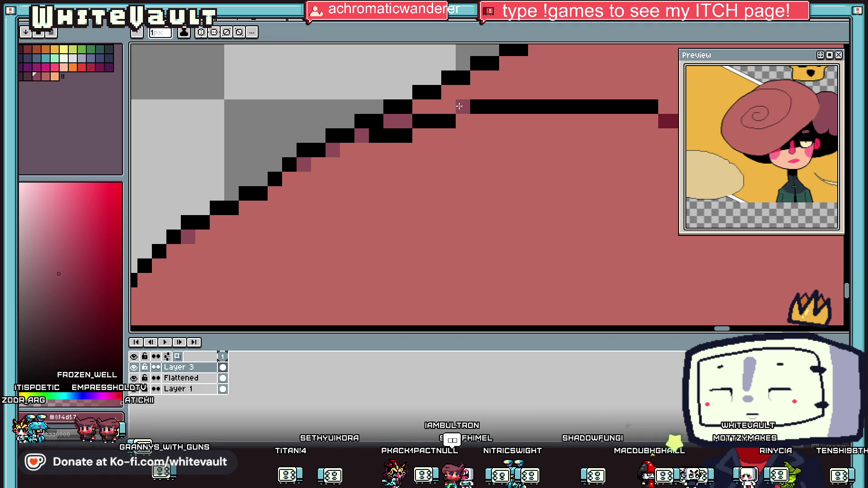
{"action": "left_click", "coordinate": [448, 106]}
{"action": "left_click", "coordinate": [462, 121]}
Recolour the black spiral line segment dark red, keeping two outline pixels black.
{"action": "scroll", "coordinate": [484, 114], "scroll_direction": "down", "scroll_amount": 2}
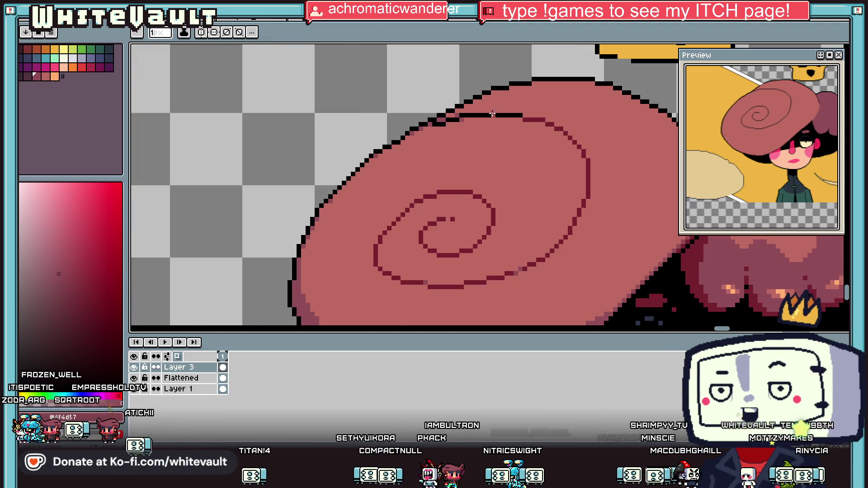
{"action": "scroll", "coordinate": [537, 115], "scroll_direction": "up", "scroll_amount": 2}
{"action": "left_click", "coordinate": [524, 123], "text": "alt"}
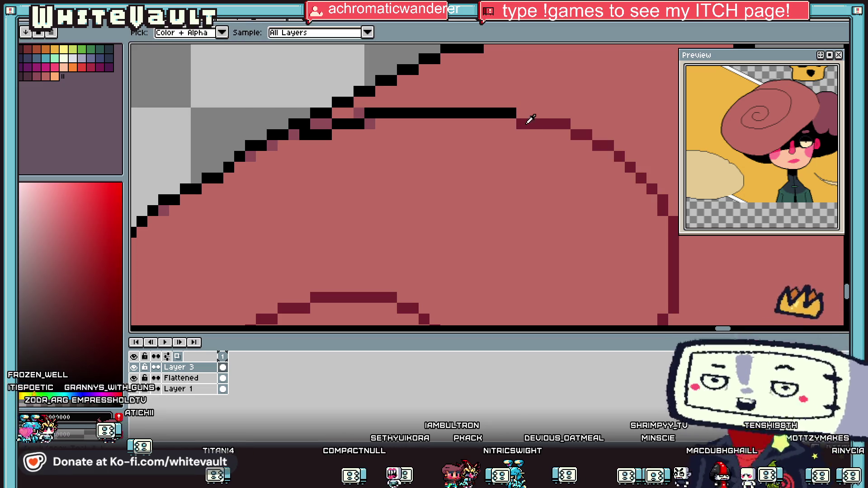
{"action": "left_click", "coordinate": [421, 115]}
{"action": "left_click_drag", "start_coordinate": [388, 113], "coordinate": [514, 113]}
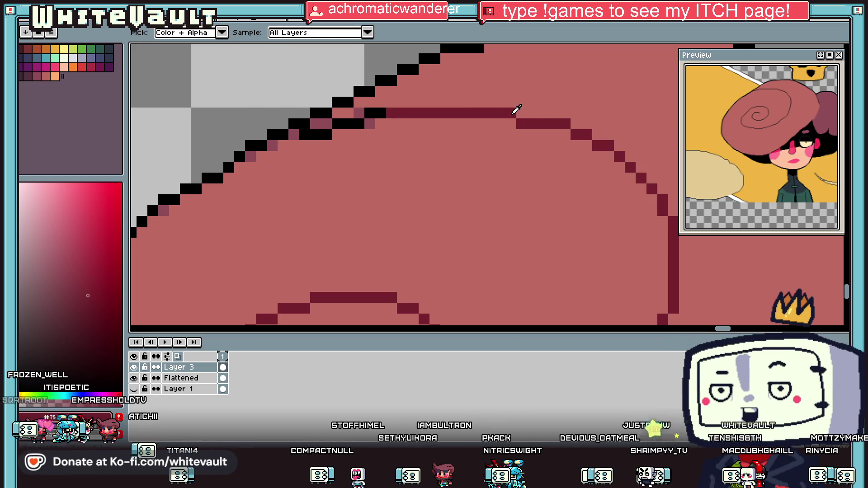
{"action": "left_click", "coordinate": [379, 109], "text": "alt"}
{"action": "left_click_drag", "start_coordinate": [387, 113], "coordinate": [402, 113]}
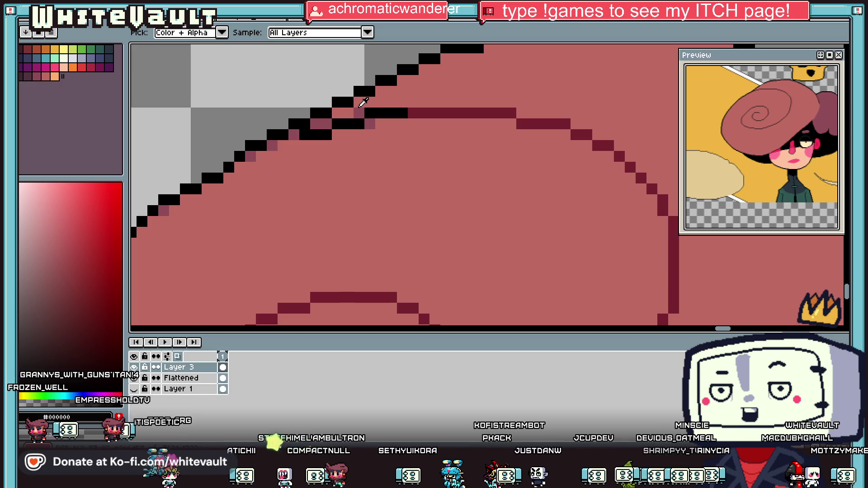
Recolour the remaining black edge pixels dark red and fix one pixel in darker pink.
{"action": "scroll", "coordinate": [363, 103], "scroll_direction": "down", "scroll_amount": 5}
{"action": "scroll", "coordinate": [442, 107], "scroll_direction": "up", "scroll_amount": 5}
{"action": "left_click", "coordinate": [451, 107]}
{"action": "mouse_move", "coordinate": [448, 112]}
{"action": "left_mouse_down"}
{"action": "mouse_move", "coordinate": [396, 114]}
{"action": "mouse_move", "coordinate": [393, 123]}
{"action": "mouse_move", "coordinate": [321, 134]}
{"action": "left_mouse_up"}
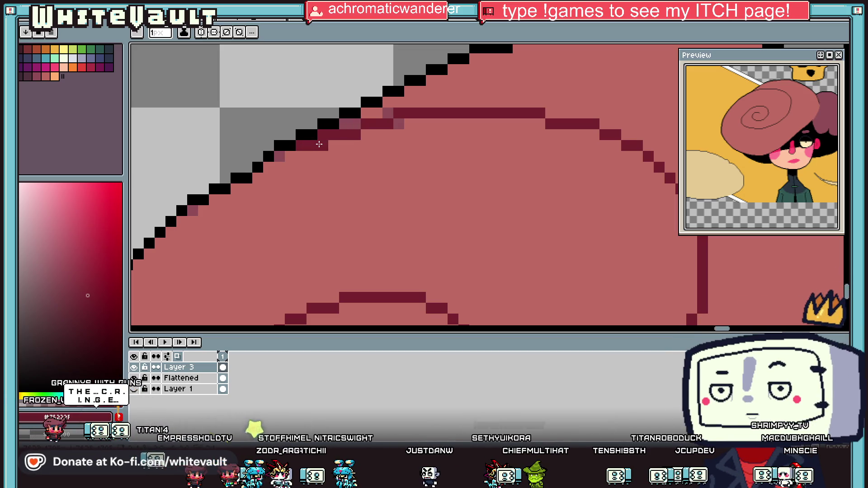
{"action": "left_click", "coordinate": [325, 149], "text": "alt"}
{"action": "left_click", "coordinate": [333, 134]}
{"action": "scroll", "coordinate": [427, 146], "scroll_direction": "down", "scroll_amount": 5}
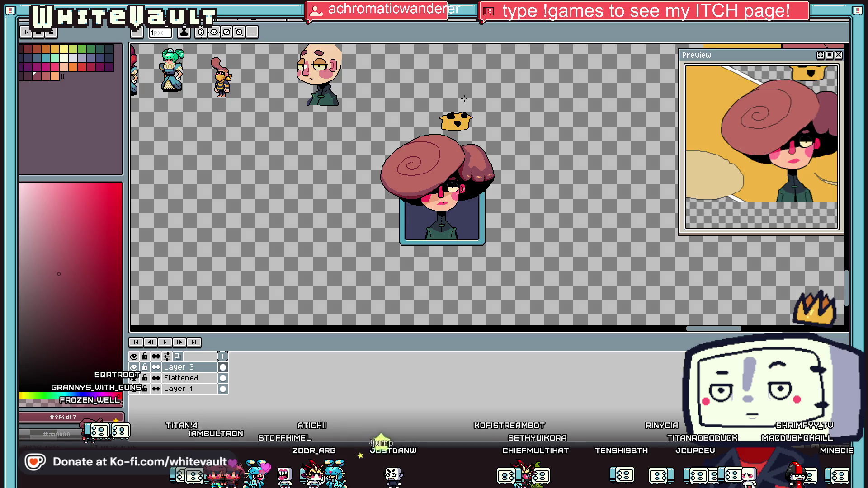
Marquee-select the crown's right half and delete it.
{"action": "key", "text": "alt"}
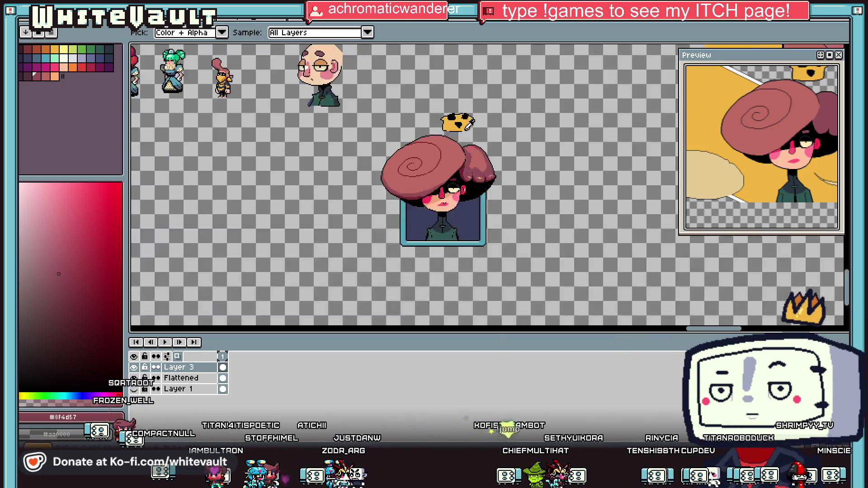
{"action": "scroll", "coordinate": [470, 124], "scroll_direction": "down", "scroll_amount": 2}
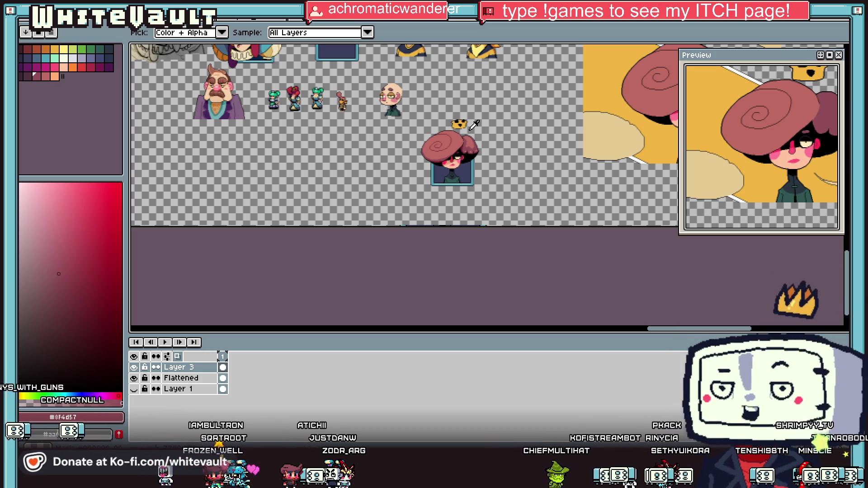
{"action": "scroll", "coordinate": [491, 136], "scroll_direction": "up", "scroll_amount": 4}
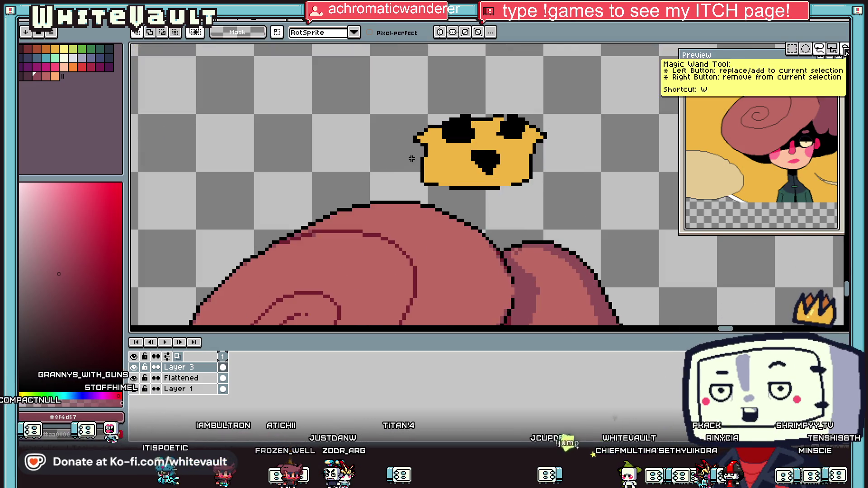
{"action": "key", "text": "m"}
{"action": "mouse_move", "coordinate": [586, 90]}
{"action": "left_mouse_down"}
{"action": "mouse_move", "coordinate": [529, 176]}
{"action": "mouse_move", "coordinate": [485, 194]}
{"action": "left_mouse_up"}
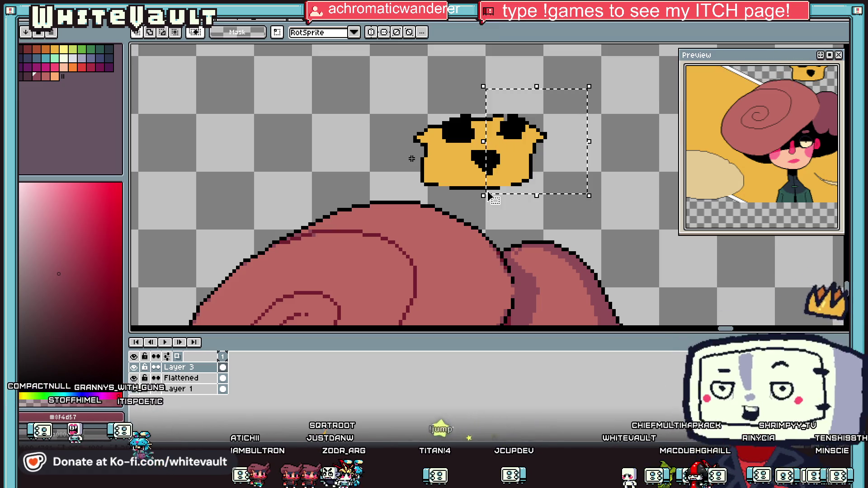
{"action": "key", "text": "Delete"}
Copy the crown's left half, flip it horizontally and join it as the right half.
{"action": "left_click_drag", "start_coordinate": [397, 101], "coordinate": [542, 192]}
{"action": "key", "text": "ctrl+x"}
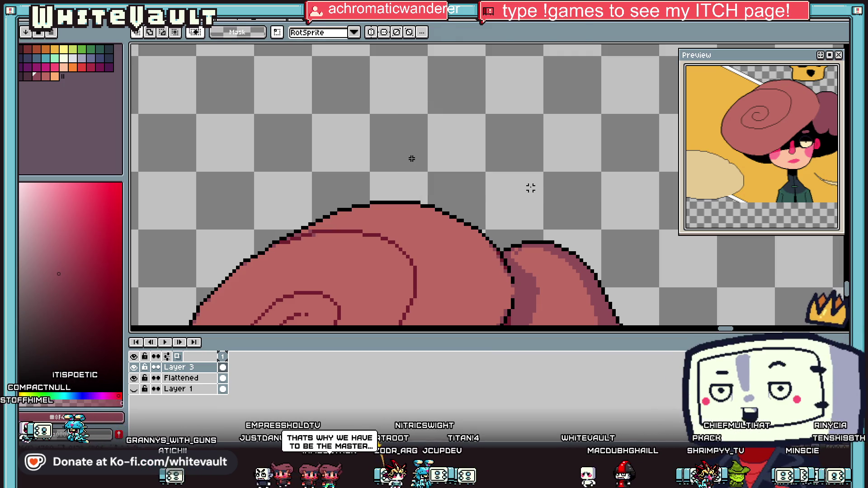
{"action": "key", "text": "ctrl+v"}
{"action": "key", "text": "shift+h"}
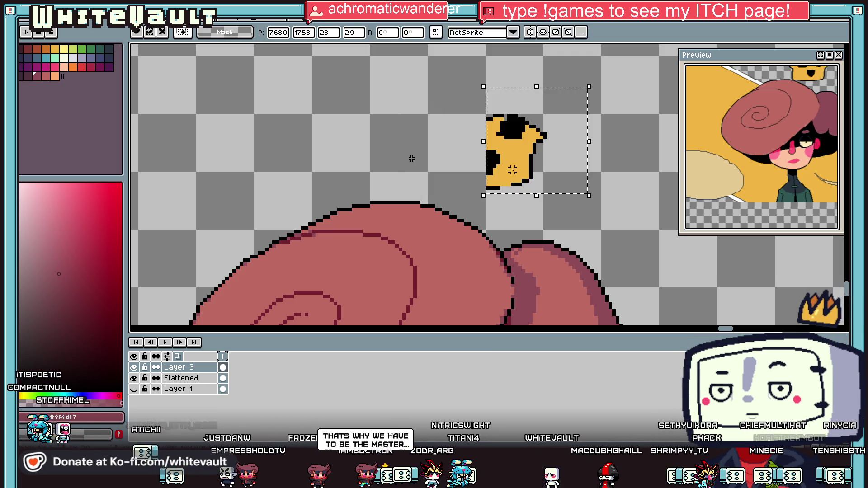
{"action": "key", "text": "Return"}
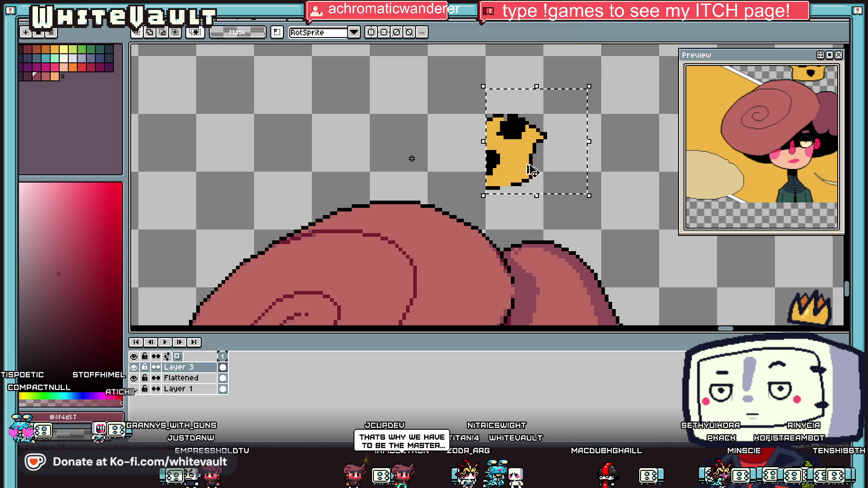
{"action": "key", "text": "ctrl+v"}
{"action": "mouse_move", "coordinate": [570, 150]}
{"action": "left_mouse_down"}
{"action": "mouse_move", "coordinate": [453, 149]}
{"action": "mouse_move", "coordinate": [468, 143]}
{"action": "left_mouse_up"}
{"action": "key", "text": "Return"}
Select the whole mirrored crown and nudge it back into place above the hat.
{"action": "scroll", "coordinate": [465, 143], "scroll_direction": "down", "scroll_amount": 1}
{"action": "scroll", "coordinate": [451, 138], "scroll_direction": "up", "scroll_amount": 1}
{"action": "mouse_move", "coordinate": [422, 93]}
{"action": "left_mouse_down"}
{"action": "mouse_move", "coordinate": [610, 188]}
{"action": "mouse_move", "coordinate": [565, 192]}
{"action": "mouse_move", "coordinate": [581, 207]}
{"action": "left_mouse_up"}
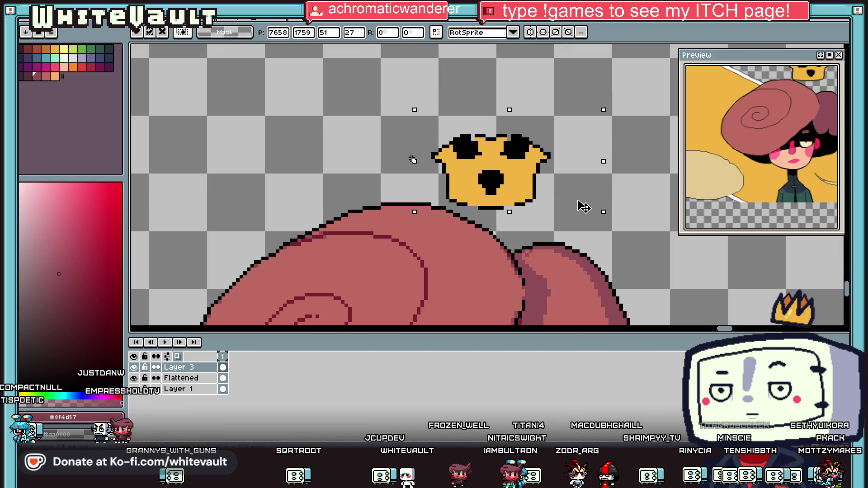
{"action": "key", "text": "Return"}
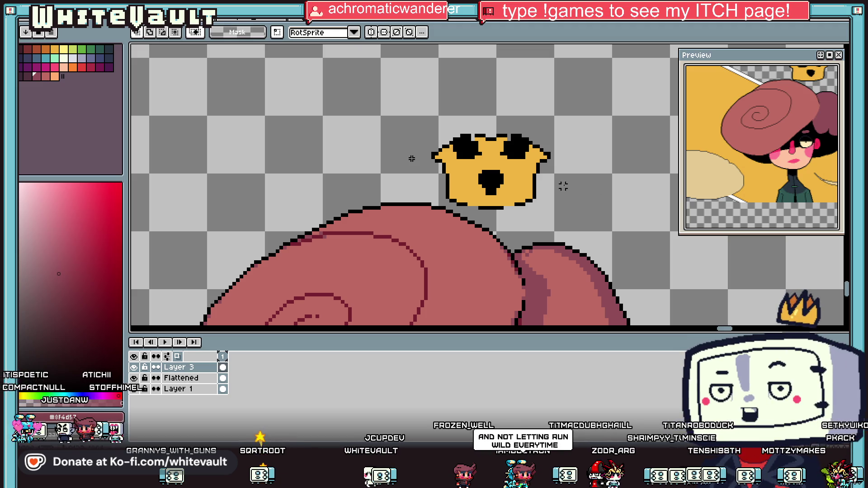
{"action": "scroll", "coordinate": [482, 204], "scroll_direction": "up", "scroll_amount": 1}
{"action": "key", "text": "b"}
{"action": "scroll", "coordinate": [482, 205], "scroll_direction": "up", "scroll_amount": 1}
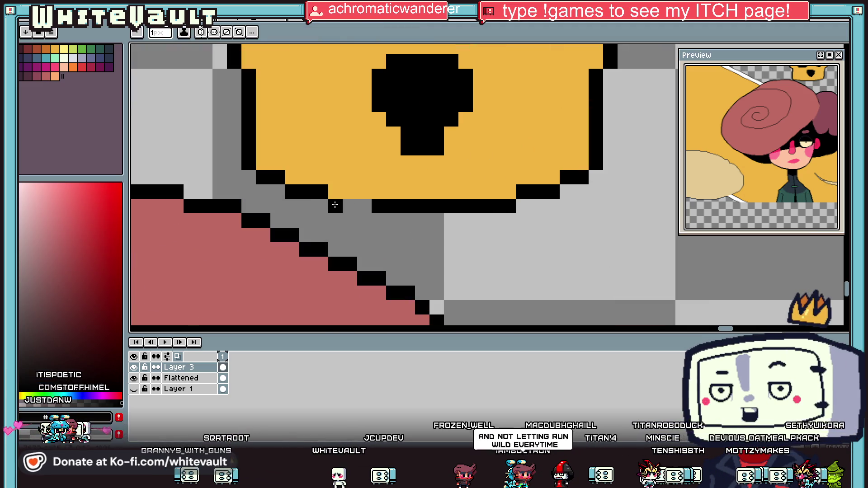
Paint orange on the crown top and outline its new rounded middle point in black.
{"action": "scroll", "coordinate": [366, 206], "scroll_direction": "down", "scroll_amount": 2}
{"action": "scroll", "coordinate": [413, 96], "scroll_direction": "up", "scroll_amount": 2}
{"action": "left_click", "coordinate": [412, 96], "text": "alt"}
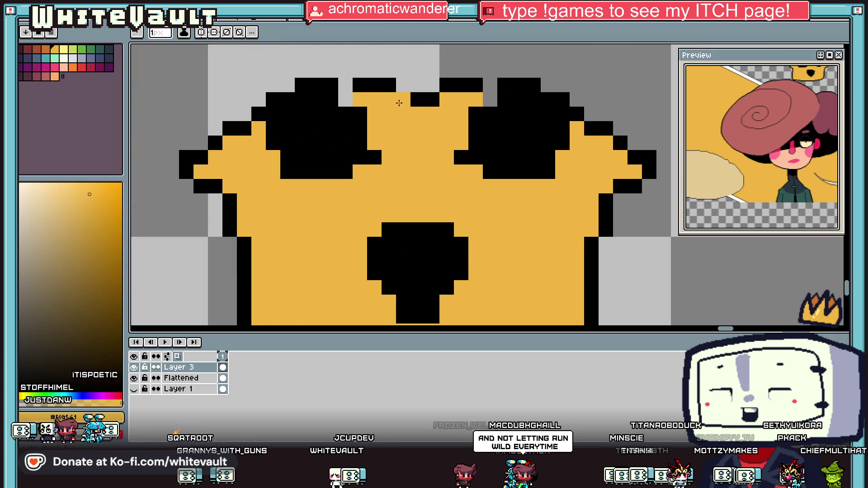
{"action": "left_click_drag", "start_coordinate": [420, 100], "coordinate": [450, 90]}
{"action": "left_click", "coordinate": [360, 83], "text": "alt"}
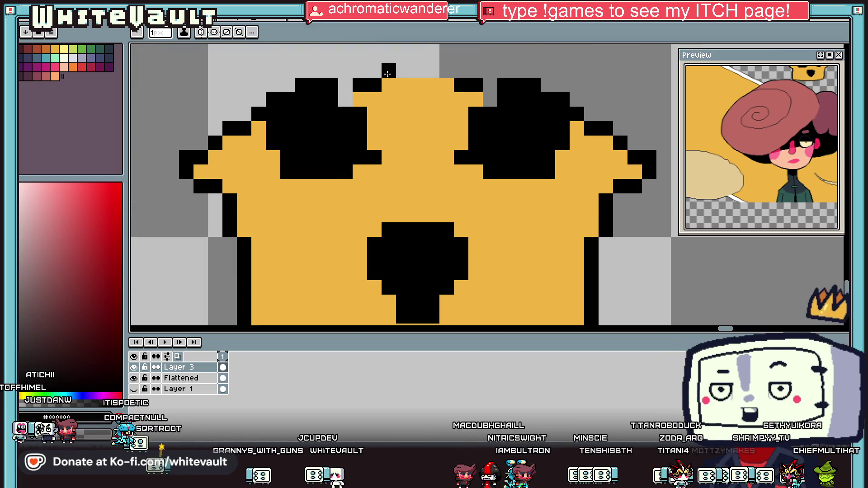
{"action": "left_click_drag", "start_coordinate": [385, 71], "coordinate": [433, 72]}
{"action": "left_click", "coordinate": [446, 70]}
{"action": "left_click", "coordinate": [374, 99]}
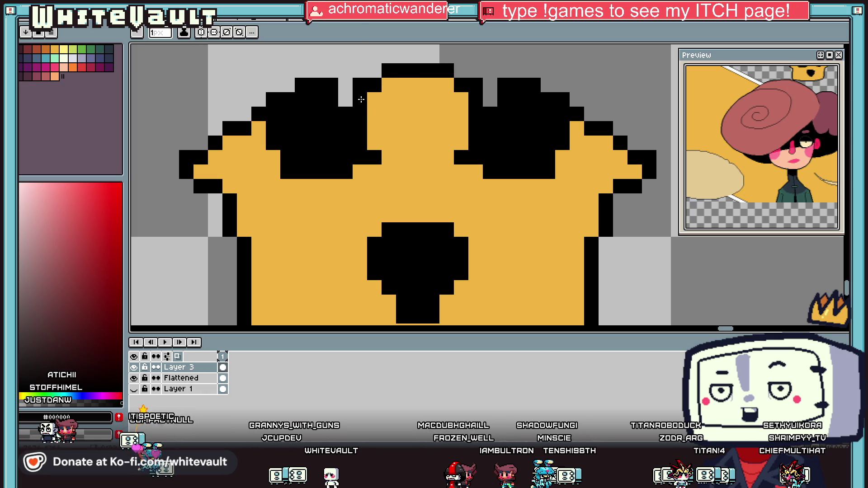
Shift the crown's upper part down one pixel.
{"action": "scroll", "coordinate": [381, 92], "scroll_direction": "down", "scroll_amount": 3}
{"action": "scroll", "coordinate": [381, 92], "scroll_direction": "up", "scroll_amount": 1}
{"action": "scroll", "coordinate": [381, 93], "scroll_direction": "up", "scroll_amount": 1}
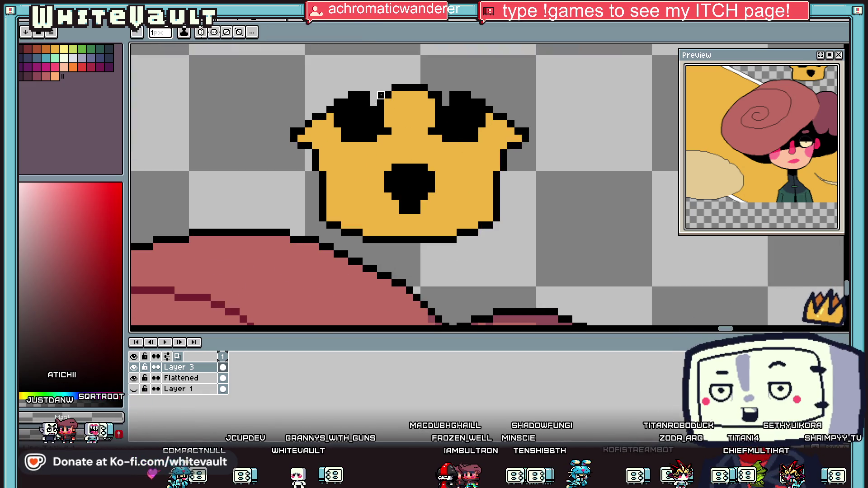
{"action": "scroll", "coordinate": [357, 133], "scroll_direction": "down", "scroll_amount": 2}
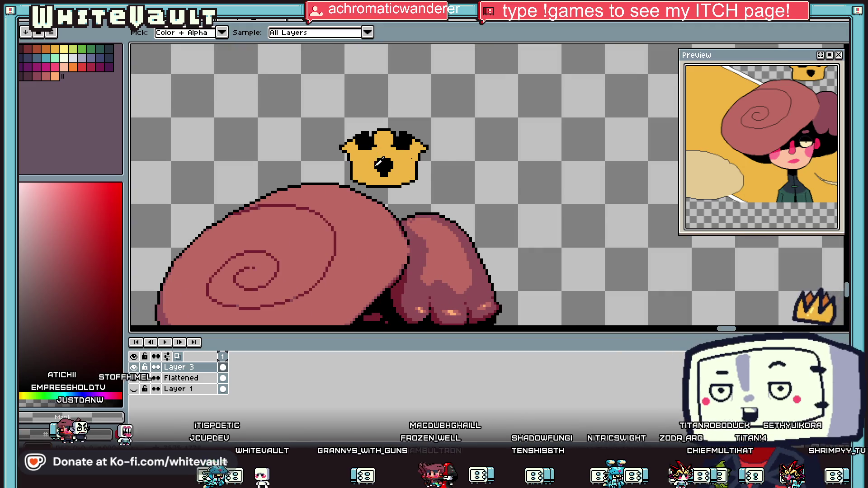
{"action": "scroll", "coordinate": [358, 132], "scroll_direction": "up", "scroll_amount": 1}
{"action": "key", "text": "m"}
{"action": "left_click_drag", "start_coordinate": [280, 63], "coordinate": [503, 160]}
{"action": "key", "text": "Down"}
{"action": "key", "text": "Return"}
Fill the crown mouth's upper corners with black to square them.
{"action": "key", "text": "b"}
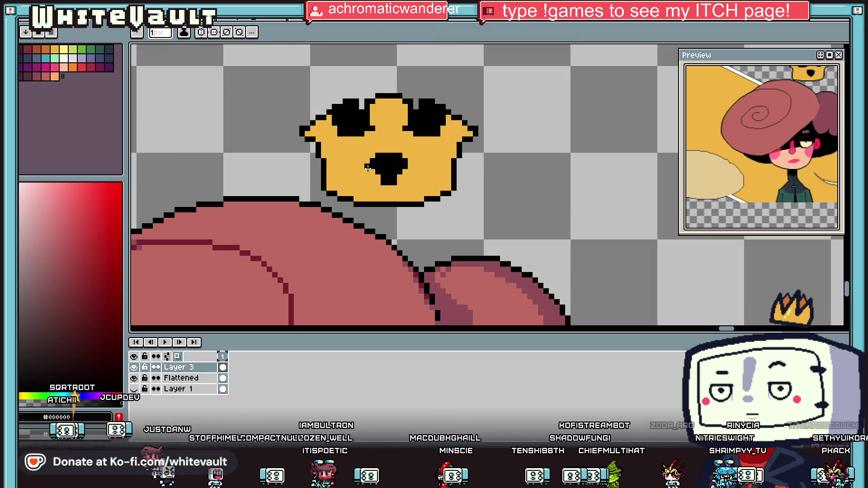
{"action": "scroll", "coordinate": [378, 169], "scroll_direction": "up", "scroll_amount": 2}
{"action": "key", "text": "i"}
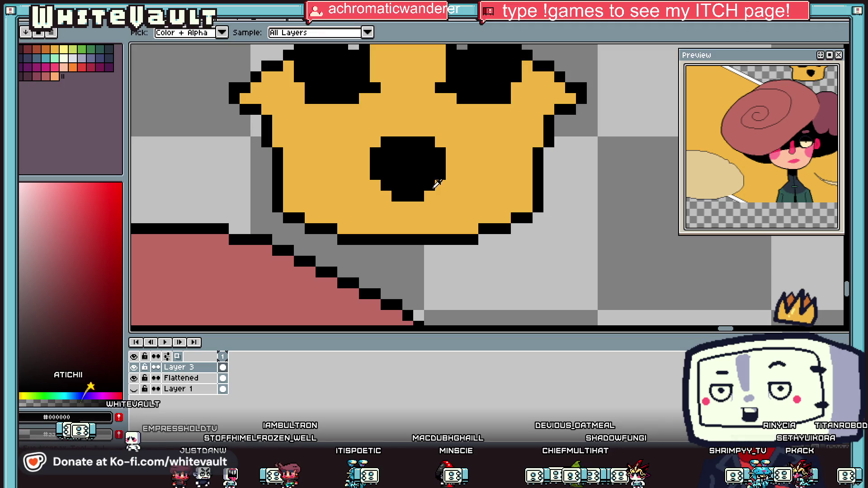
{"action": "key", "text": "b"}
{"action": "left_click", "coordinate": [375, 142]}
{"action": "left_click", "coordinate": [437, 141]}
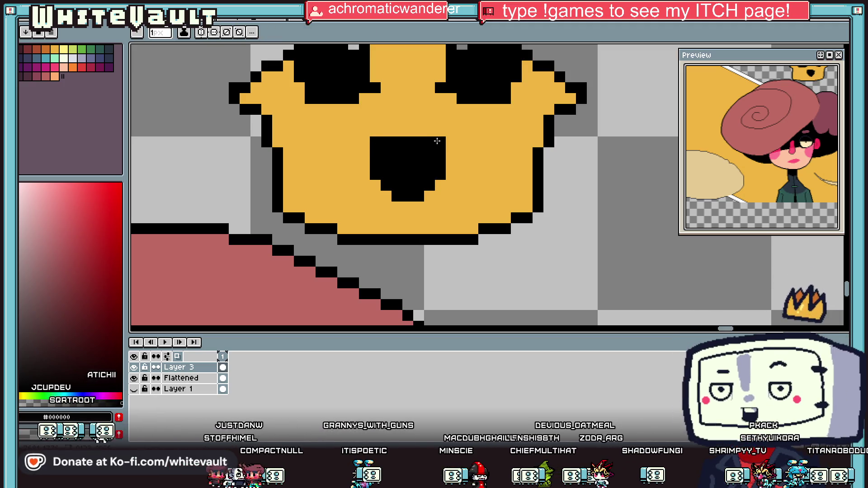
Pick an orange swatch and paint a first shading pixel on the crown.
{"action": "key", "text": "i"}
{"action": "scroll", "coordinate": [436, 153], "scroll_direction": "down", "scroll_amount": 3}
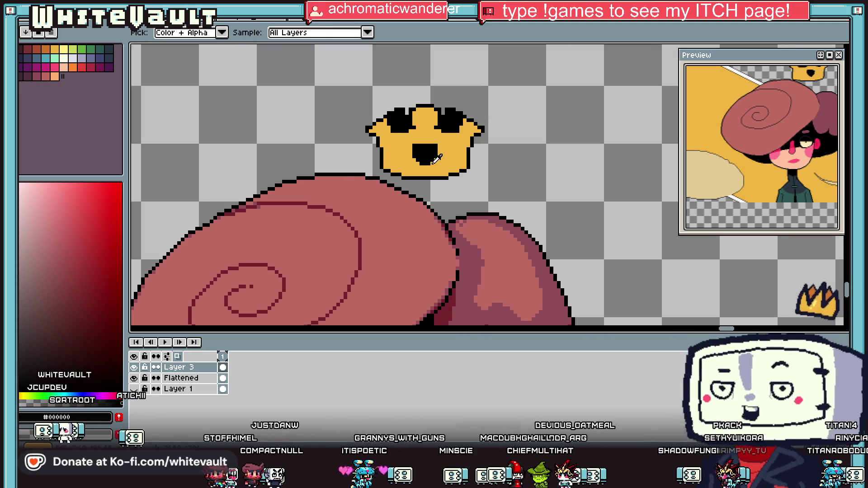
{"action": "scroll", "coordinate": [393, 141], "scroll_direction": "up", "scroll_amount": 1}
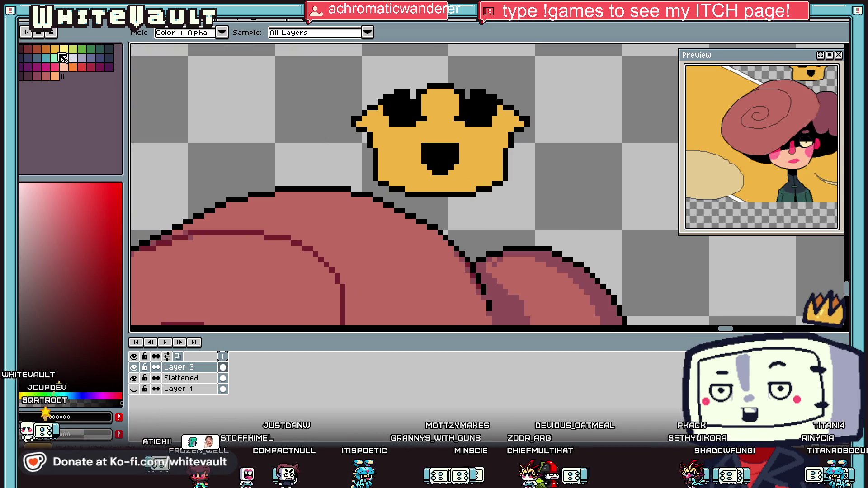
{"action": "left_click", "coordinate": [50, 51]}
{"action": "key", "text": "b"}
{"action": "left_click", "coordinate": [383, 113]}
{"action": "scroll", "coordinate": [382, 114], "scroll_direction": "up", "scroll_amount": 1}
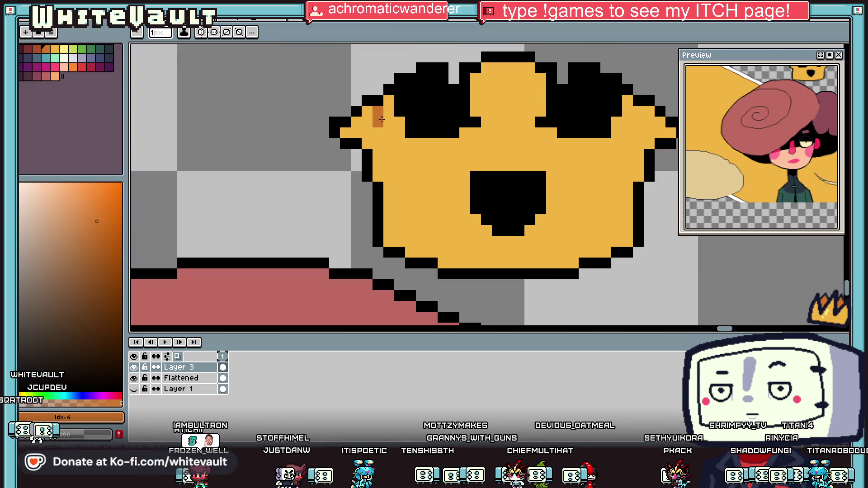
Pencil a diagonal dark orange shading line down the crown's left side to its bottom edge.
{"action": "left_click_drag", "start_coordinate": [382, 117], "coordinate": [398, 154]}
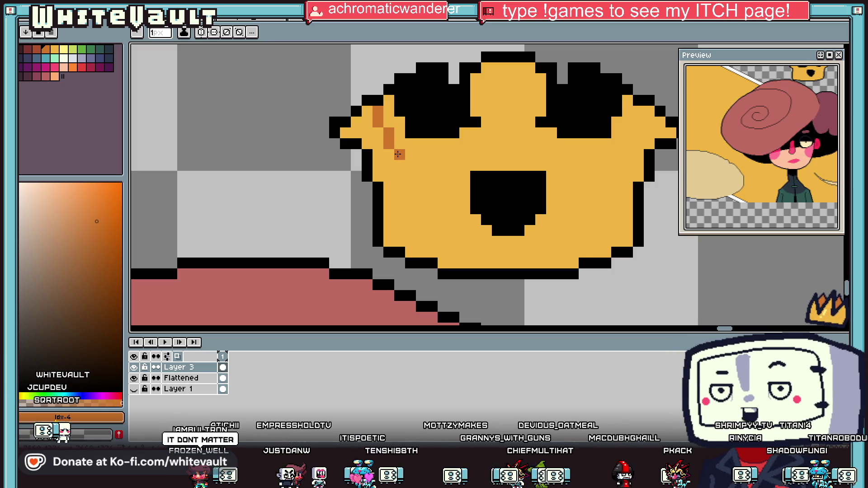
{"action": "left_click_drag", "start_coordinate": [403, 175], "coordinate": [400, 165]}
{"action": "key", "text": "i"}
{"action": "left_click", "coordinate": [411, 164]}
{"action": "left_click", "coordinate": [409, 177]}
{"action": "key", "text": "b"}
{"action": "left_click", "coordinate": [413, 190]}
{"action": "left_click", "coordinate": [421, 200]}
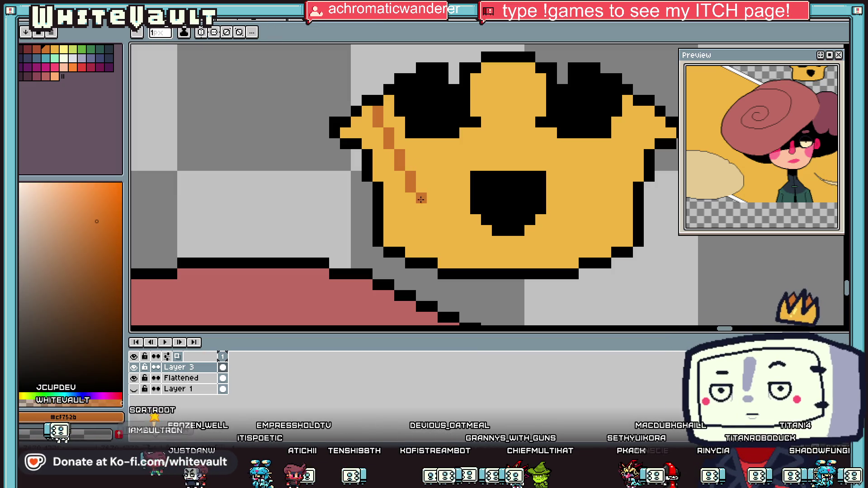
{"action": "left_click", "coordinate": [446, 257]}
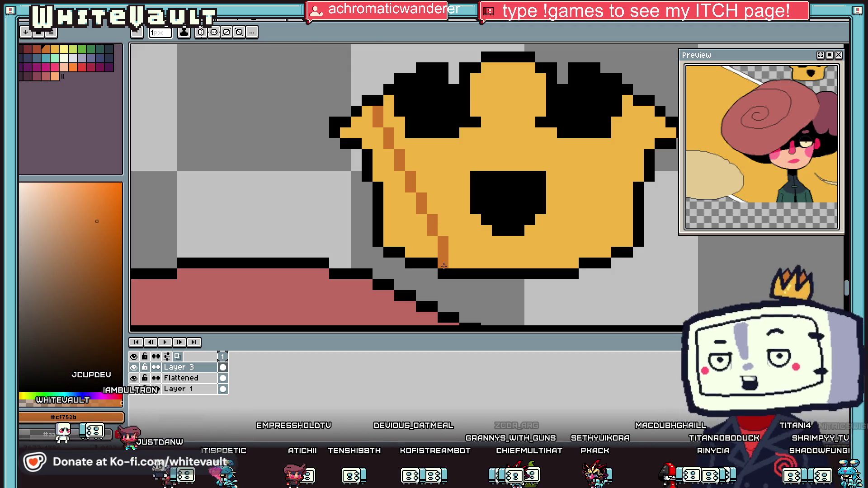
Bucket-fill the crown's left section with dark orange.
{"action": "scroll", "coordinate": [444, 266], "scroll_direction": "down", "scroll_amount": 3}
{"action": "key", "text": "v"}
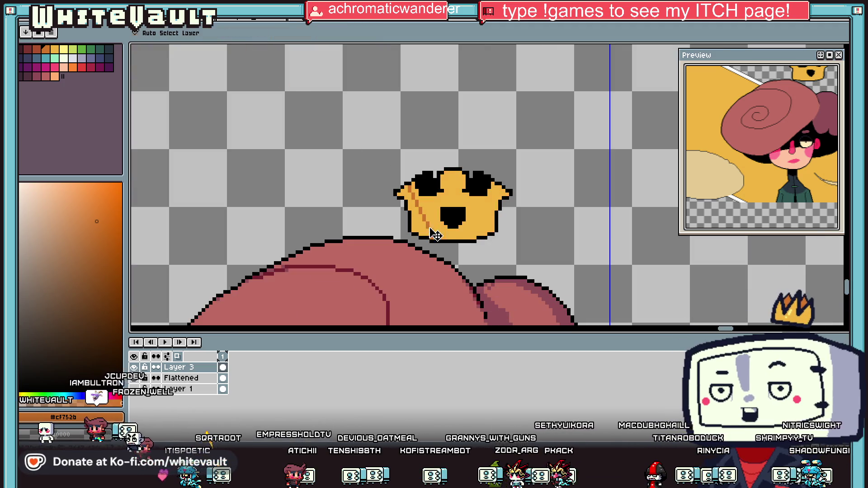
{"action": "key", "text": "g"}
{"action": "left_click", "coordinate": [418, 222]}
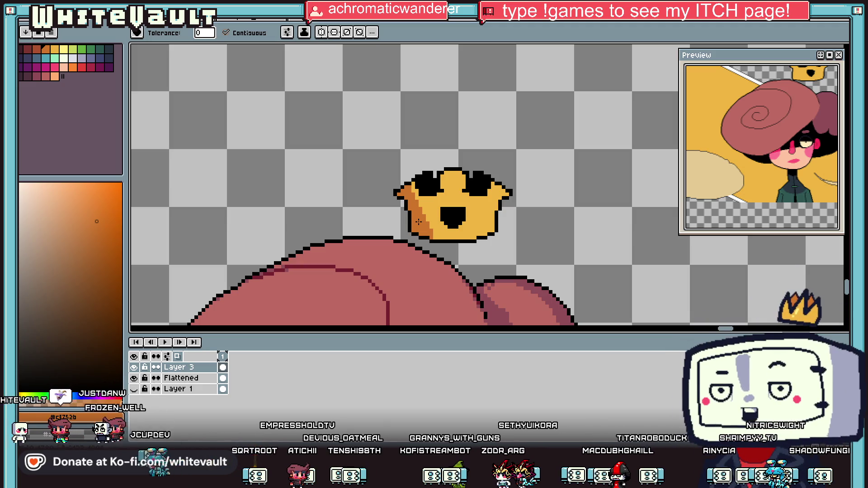
Repaint the stray dark orange pixels near the left tip back to yellow.
{"action": "scroll", "coordinate": [394, 190], "scroll_direction": "up", "scroll_amount": 3}
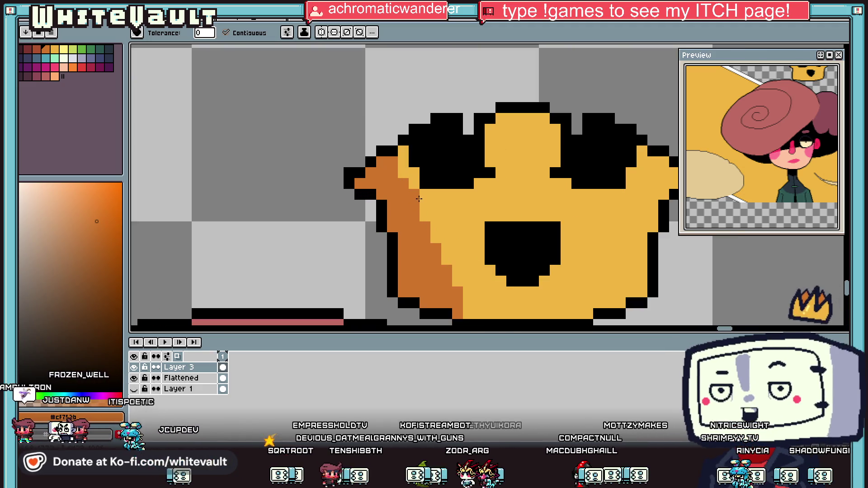
{"action": "left_click", "coordinate": [408, 157], "text": "alt"}
{"action": "left_click", "coordinate": [391, 161]}
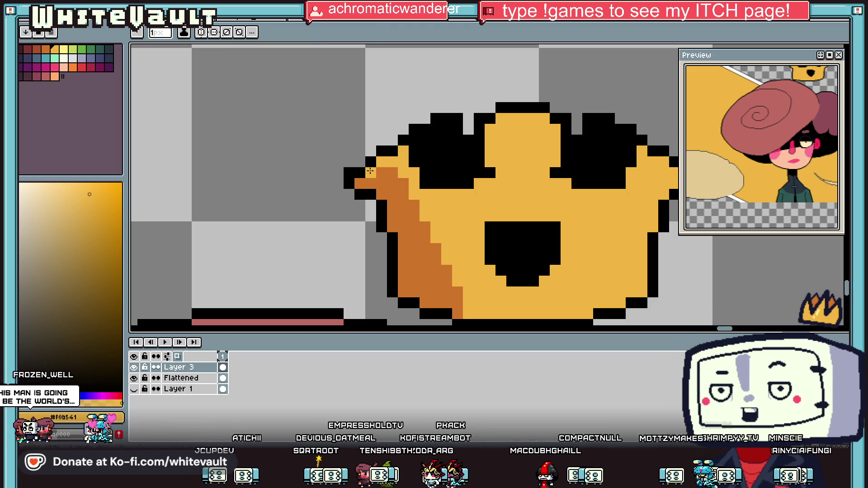
{"action": "left_click_drag", "start_coordinate": [370, 171], "coordinate": [360, 183]}
{"action": "scroll", "coordinate": [416, 160], "scroll_direction": "down", "scroll_amount": 3}
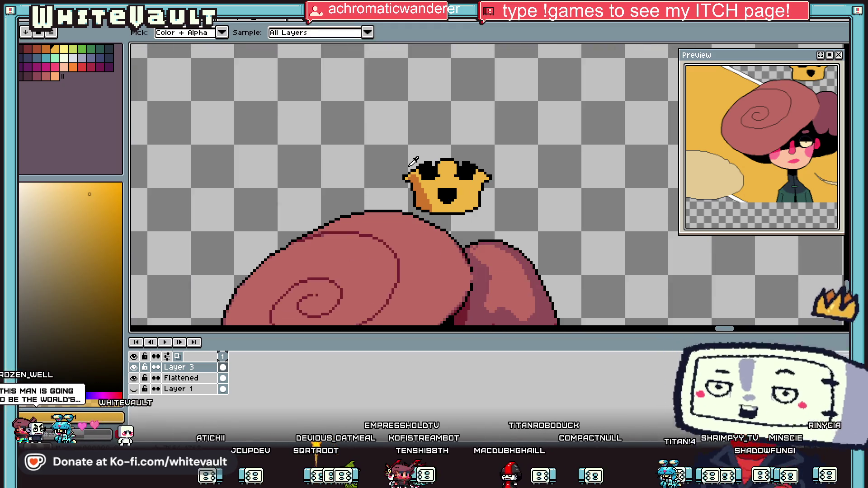
{"action": "scroll", "coordinate": [410, 185], "scroll_direction": "up", "scroll_amount": 4}
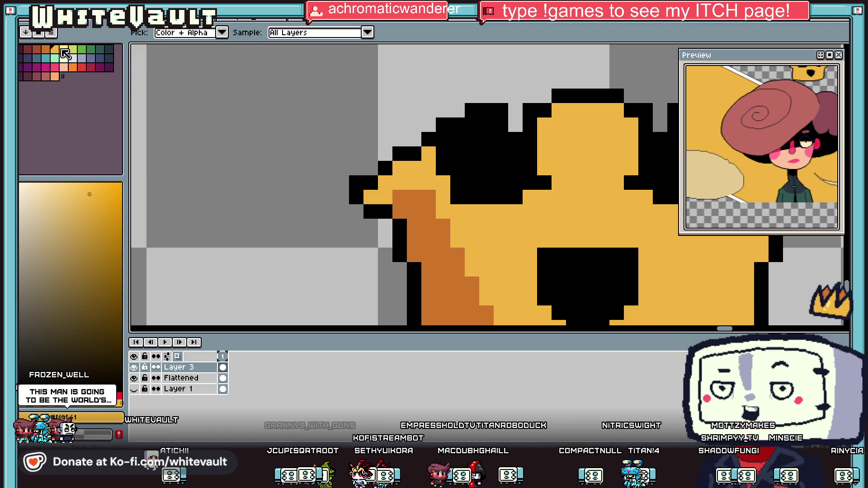
Add a light yellow highlight pixel on the crown's left tip.
{"action": "left_click", "coordinate": [63, 49]}
{"action": "left_click", "coordinate": [432, 153]}
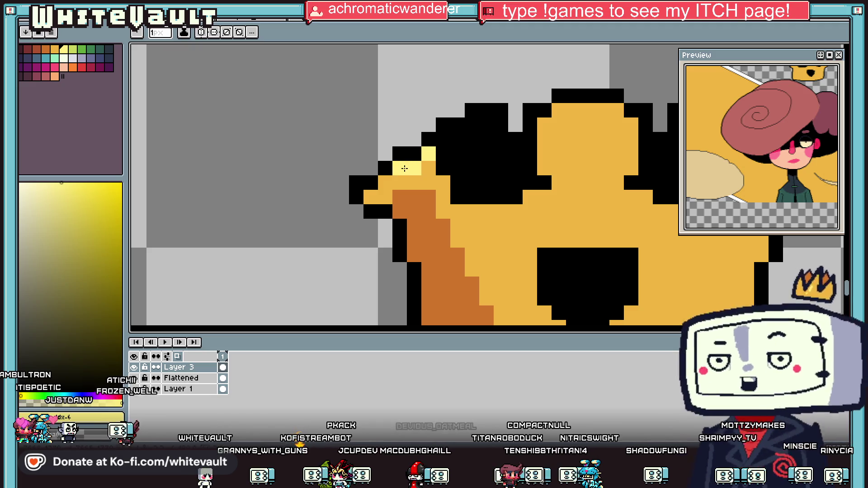
{"action": "scroll", "coordinate": [387, 191], "scroll_direction": "down", "scroll_amount": 4}
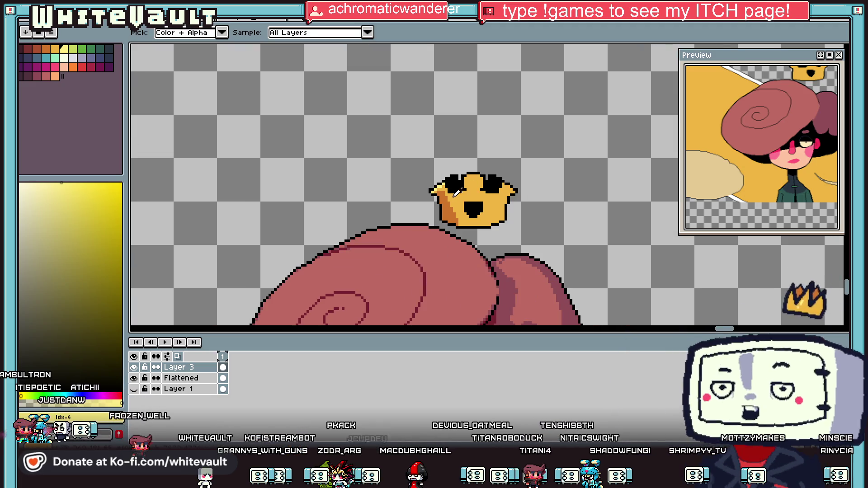
{"action": "scroll", "coordinate": [459, 192], "scroll_direction": "up", "scroll_amount": 4}
{"action": "left_click", "coordinate": [452, 195]}
{"action": "scroll", "coordinate": [514, 177], "scroll_direction": "down", "scroll_amount": 2}
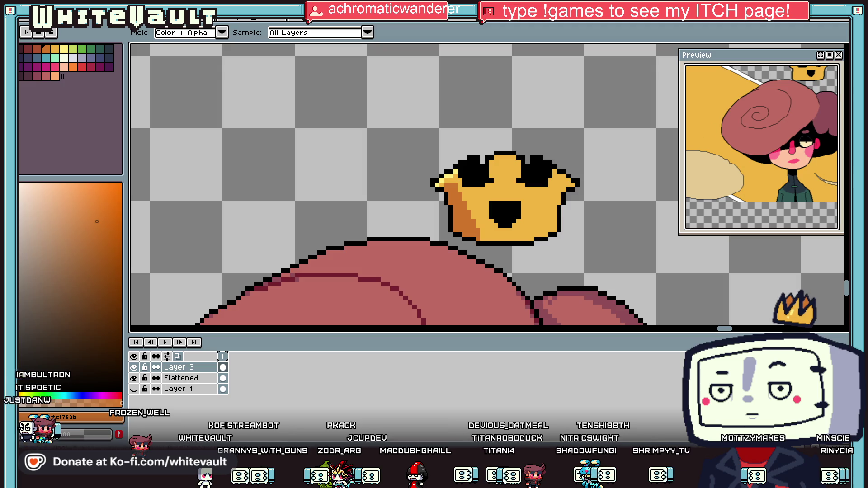
{"action": "key", "text": "shift+q"}
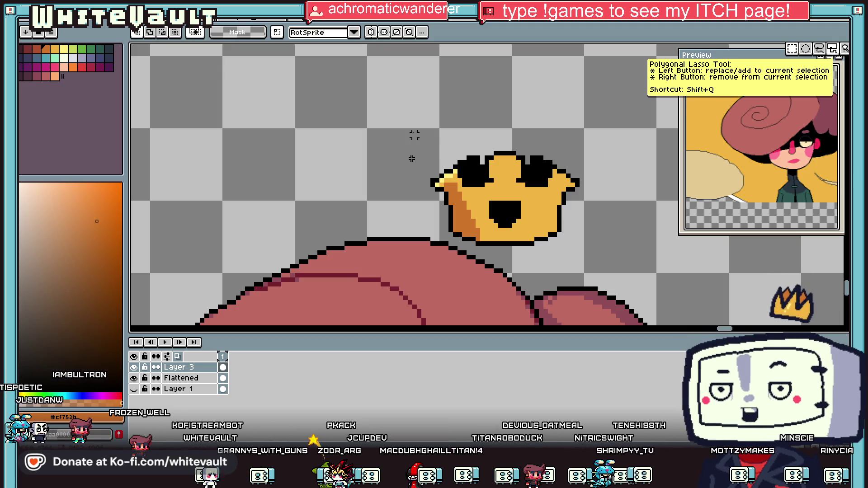
Undo part of the dark orange shading on the crown's left side.
{"action": "scroll", "coordinate": [432, 143], "scroll_direction": "down", "scroll_amount": 3}
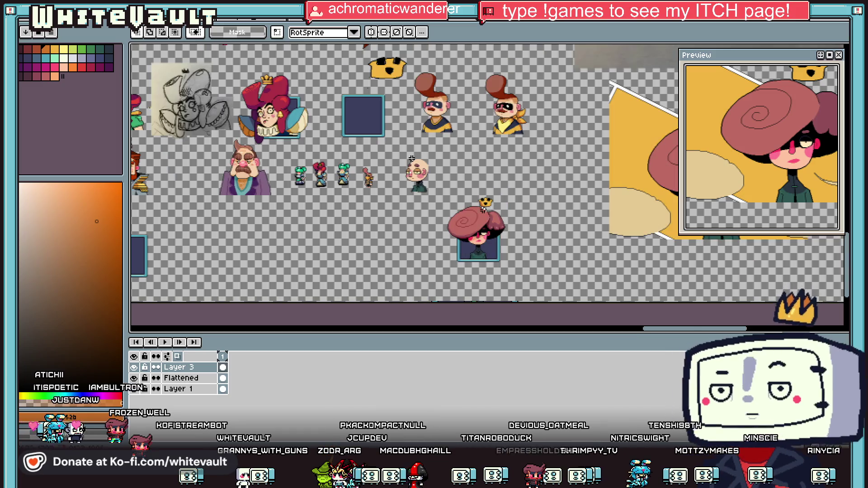
{"action": "scroll", "coordinate": [496, 202], "scroll_direction": "up", "scroll_amount": 3}
{"action": "scroll", "coordinate": [496, 201], "scroll_direction": "up", "scroll_amount": 1}
{"action": "key", "text": "b"}
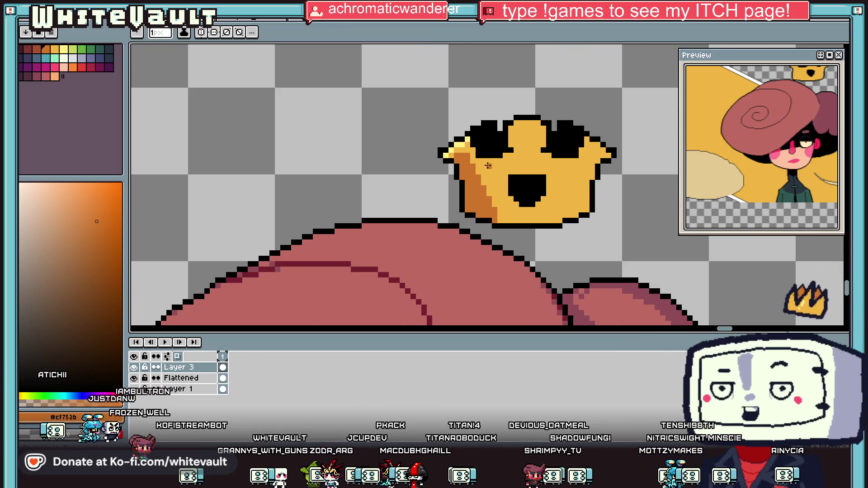
{"action": "left_click", "coordinate": [488, 165], "text": "alt"}
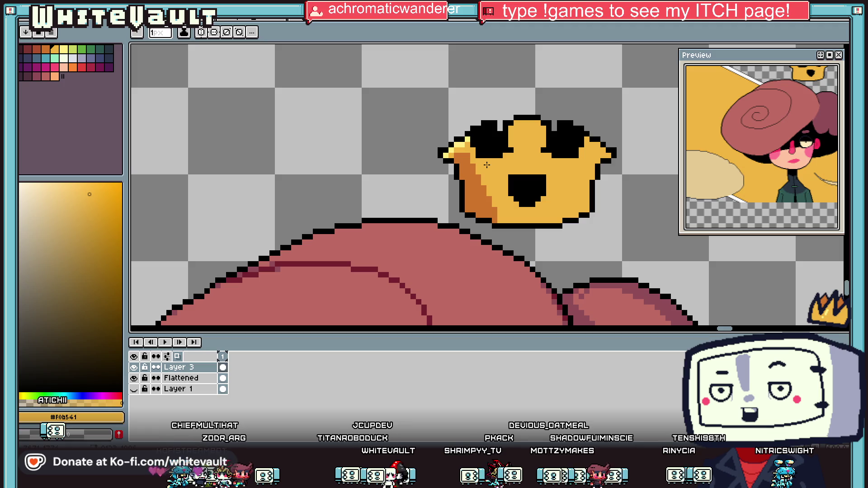
{"action": "key", "text": "ctrl+z"}
{"action": "key", "text": "g"}
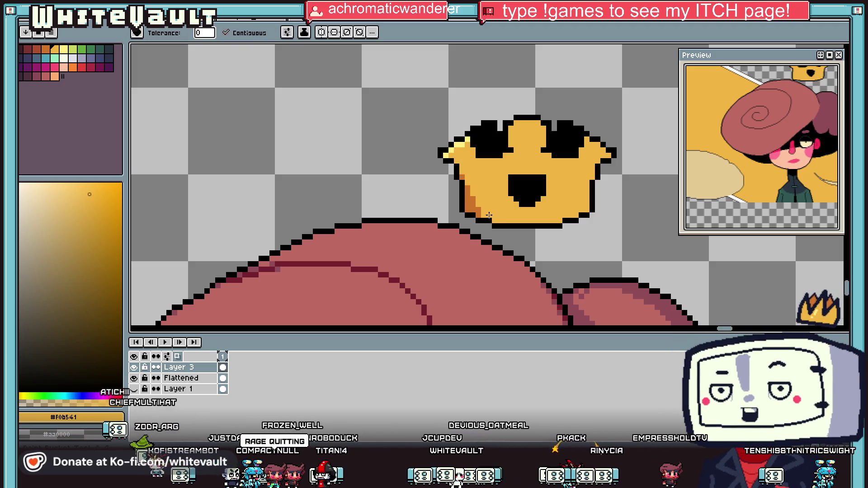
{"action": "scroll", "coordinate": [488, 215], "scroll_direction": "down", "scroll_amount": 2}
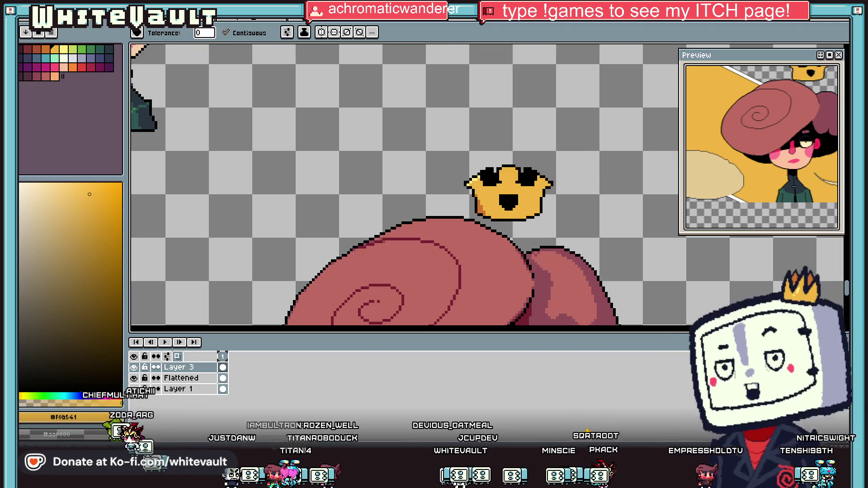
Copy the shaded left corner, flip it horizontally, and place it on the crown's right side.
{"action": "key", "text": "m"}
{"action": "scroll", "coordinate": [411, 159], "scroll_direction": "up", "scroll_amount": 2}
{"action": "mouse_move", "coordinate": [425, 130]}
{"action": "left_mouse_down"}
{"action": "mouse_move", "coordinate": [494, 229]}
{"action": "mouse_move", "coordinate": [531, 241]}
{"action": "left_mouse_up"}
{"action": "mouse_move", "coordinate": [470, 199]}
{"action": "left_mouse_down"}
{"action": "mouse_move", "coordinate": [455, 248]}
{"action": "mouse_move", "coordinate": [470, 256]}
{"action": "left_mouse_up"}
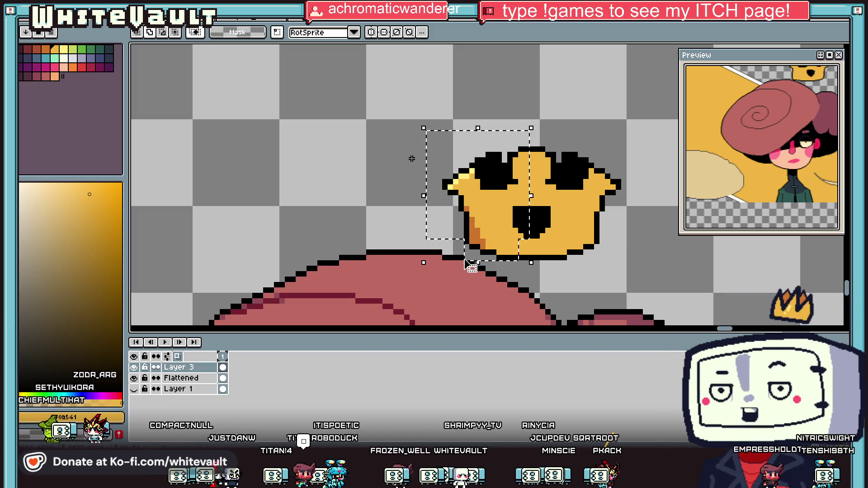
{"action": "key", "text": "ctrl+c"}
{"action": "key", "text": "ctrl+v"}
{"action": "key", "text": "shift+h"}
{"action": "left_click_drag", "start_coordinate": [494, 223], "coordinate": [609, 223]}
{"action": "key", "text": "ctrl+d"}
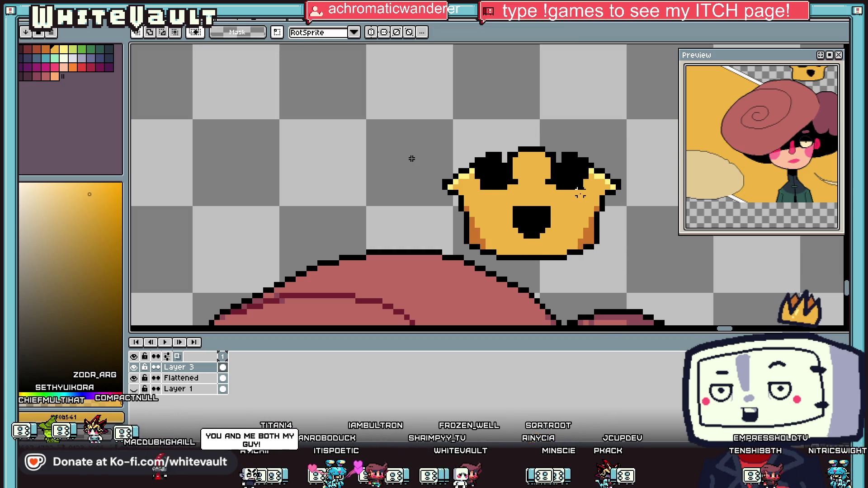
Pencil dark orange shading below the mouth's right edge.
{"action": "key", "text": "b"}
{"action": "left_click", "coordinate": [548, 224], "text": "alt"}
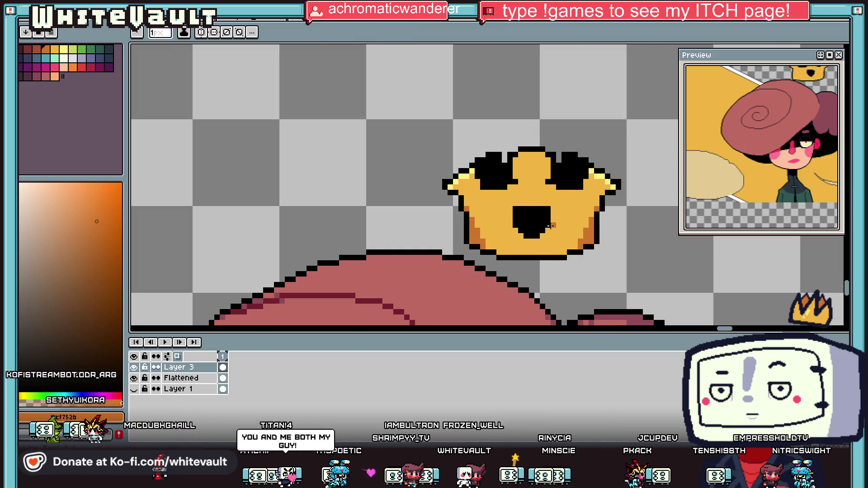
{"action": "scroll", "coordinate": [548, 225], "scroll_direction": "up", "scroll_amount": 2}
{"action": "left_click_drag", "start_coordinate": [537, 222], "coordinate": [519, 247]}
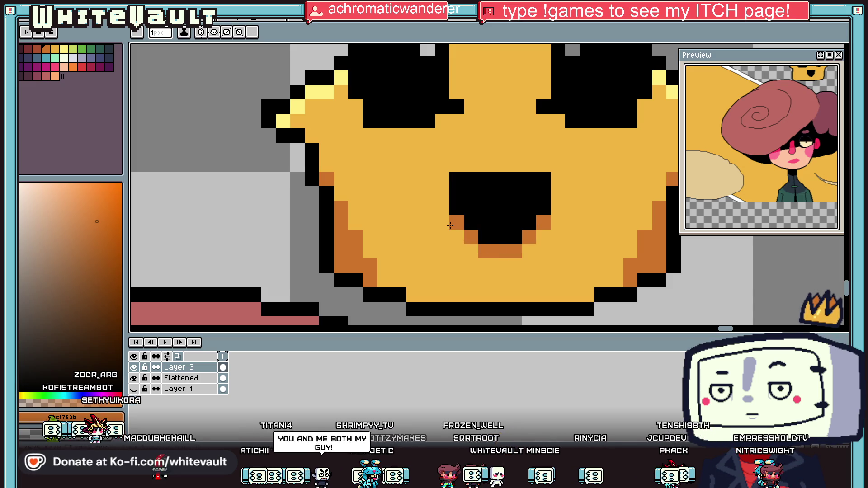
{"action": "key", "text": "i"}
{"action": "scroll", "coordinate": [450, 225], "scroll_direction": "down", "scroll_amount": 6}
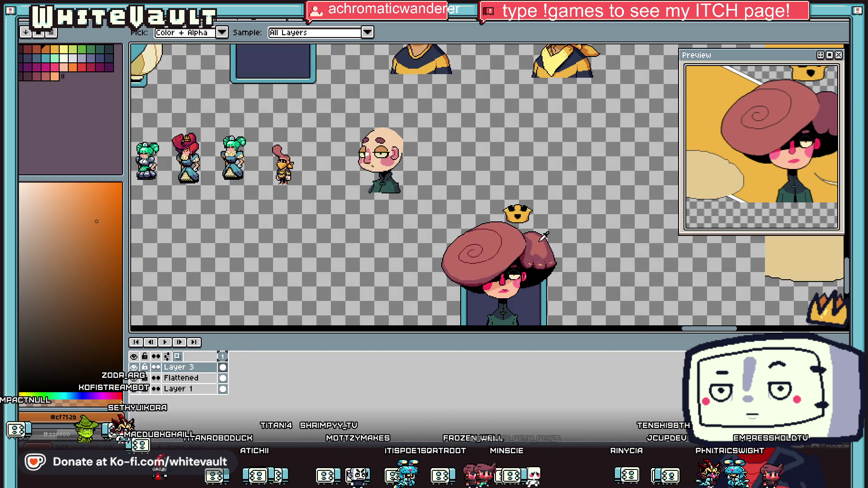
{"action": "scroll", "coordinate": [520, 219], "scroll_direction": "up", "scroll_amount": 4}
{"action": "key", "text": "b"}
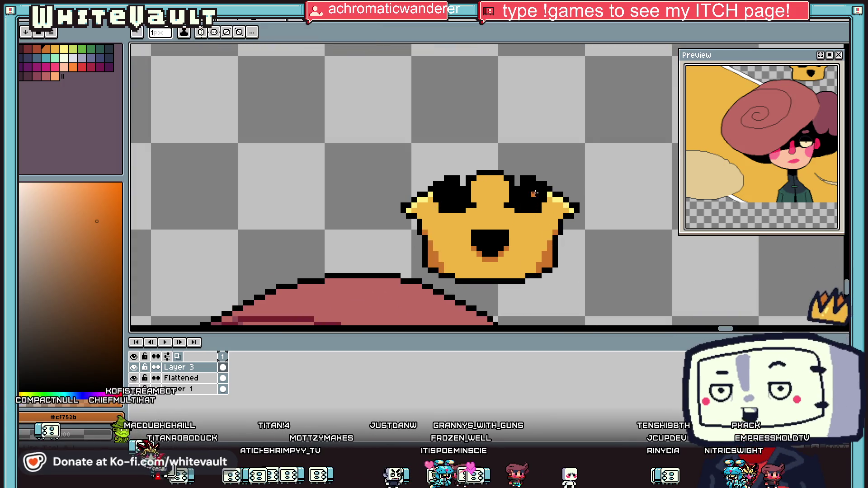
{"action": "scroll", "coordinate": [530, 185], "scroll_direction": "up", "scroll_amount": 2}
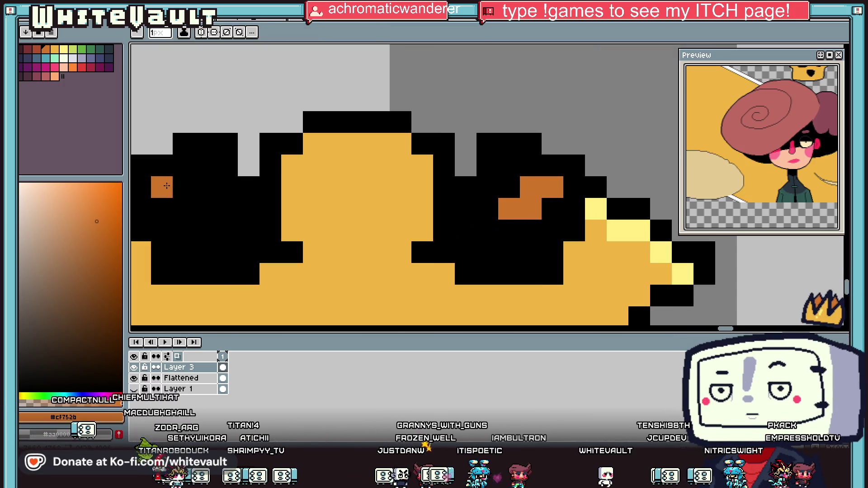
{"action": "scroll", "coordinate": [339, 261], "scroll_direction": "down", "scroll_amount": 5}
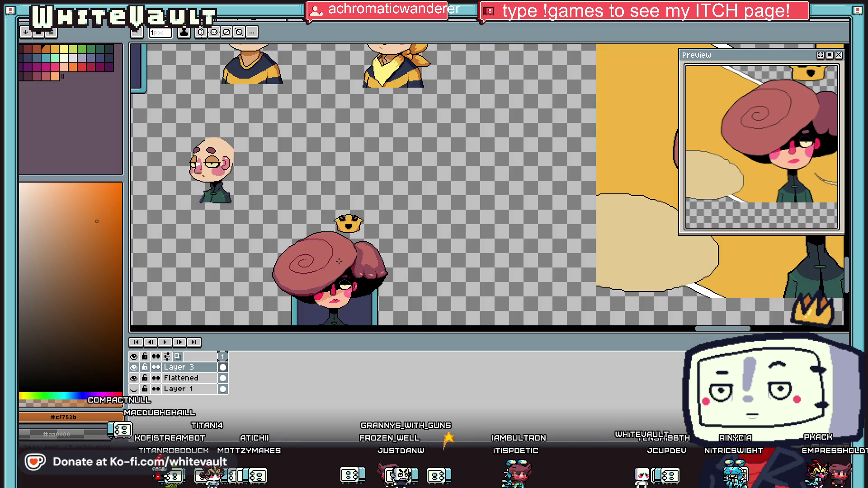
{"action": "key", "text": "v"}
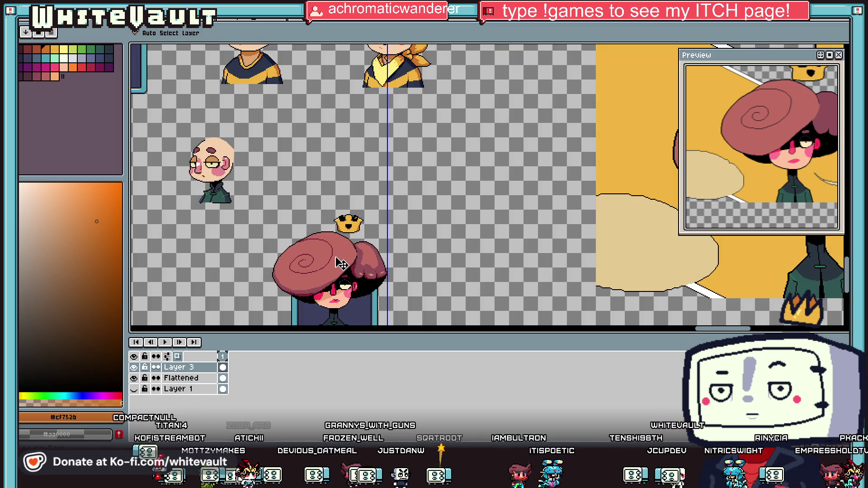
{"action": "key", "text": "b"}
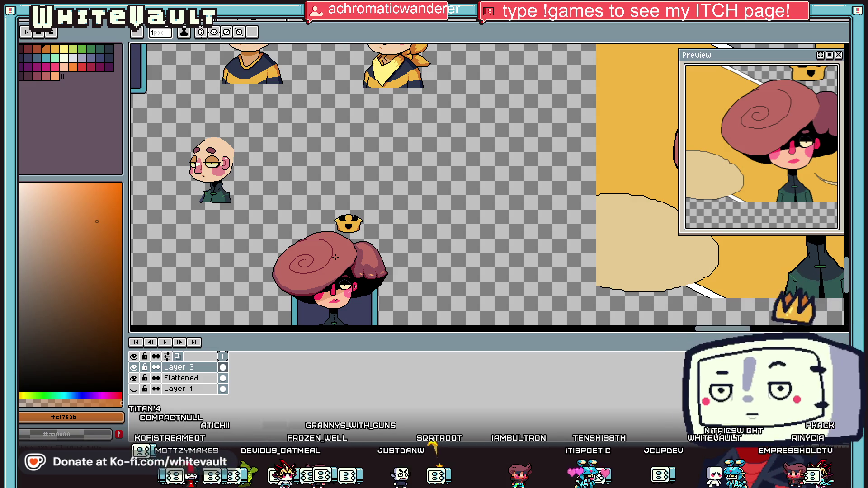